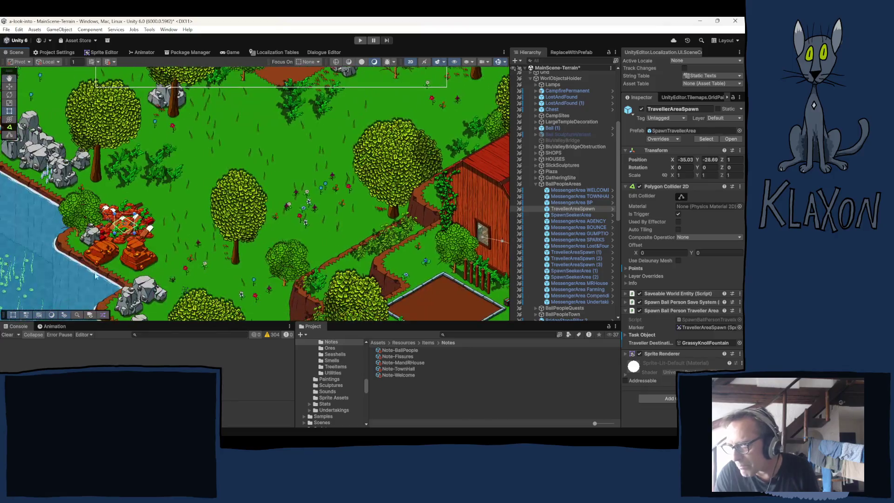
Inspect MessengerArea BP and collapse its Polygon Collider 2D, spawn and Junk Pile Interactor components.
left_click(573, 202)
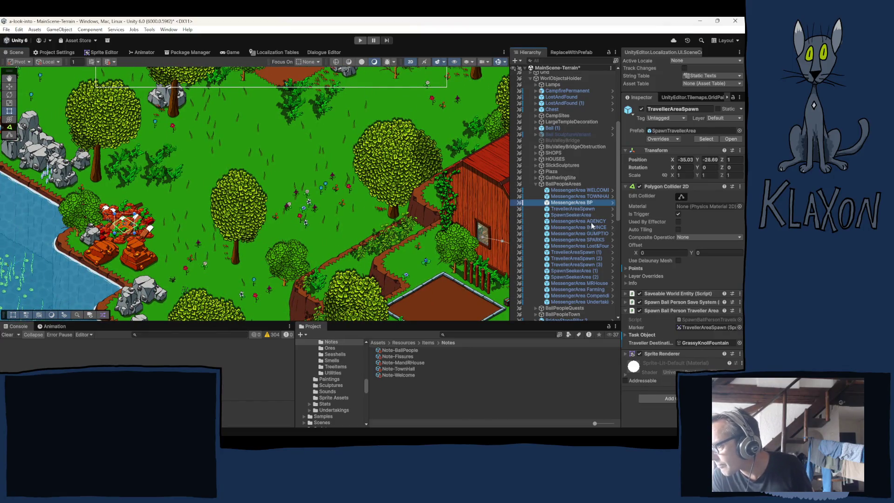
scroll(653, 276, "down", 3)
scroll(661, 154, "up", 2)
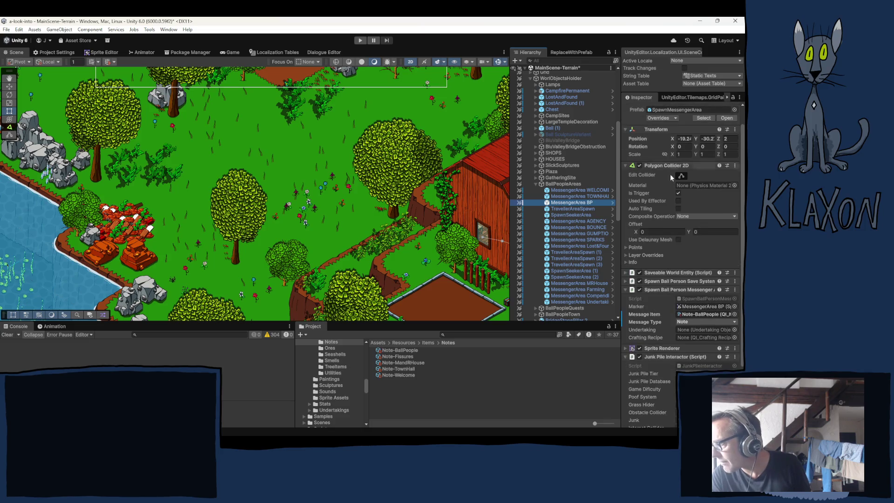
left_click(654, 166)
left_click(658, 212)
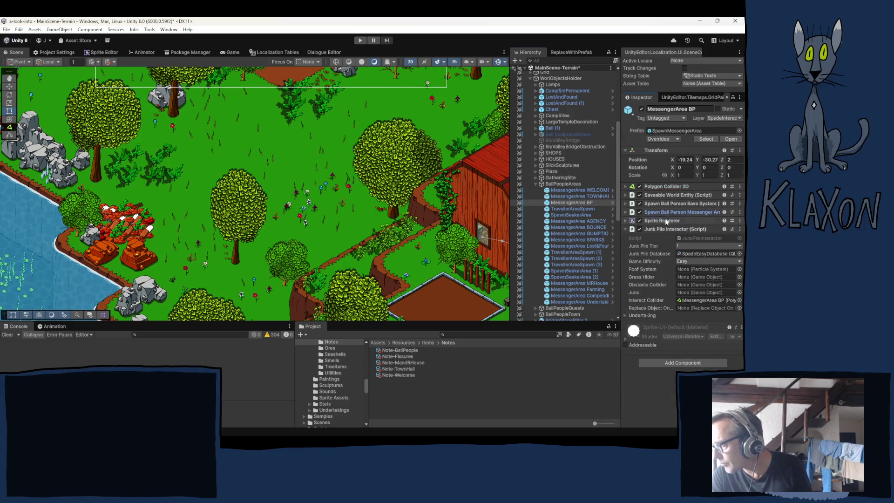
left_click(662, 229)
Compare TravellerAreaSpawn with MessengerArea WELCOME and open SpawnBallPersonMessengerArea in Visual Studio.
left_click(567, 208)
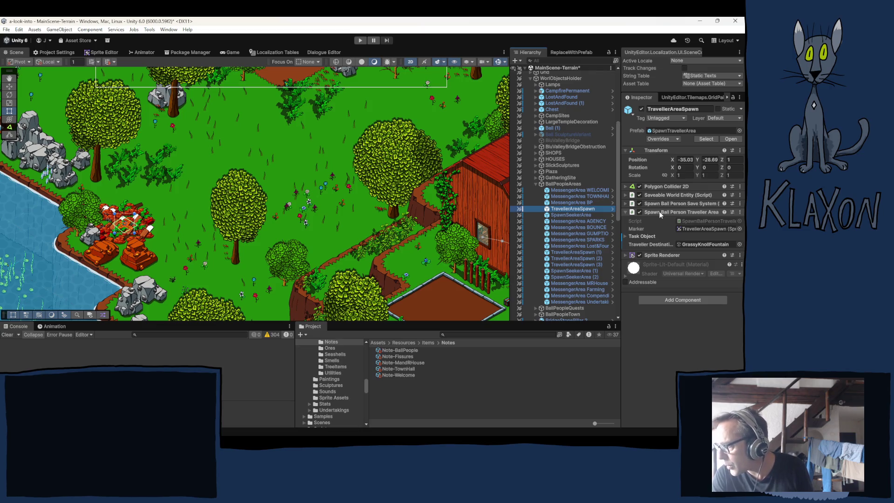
left_click(569, 192)
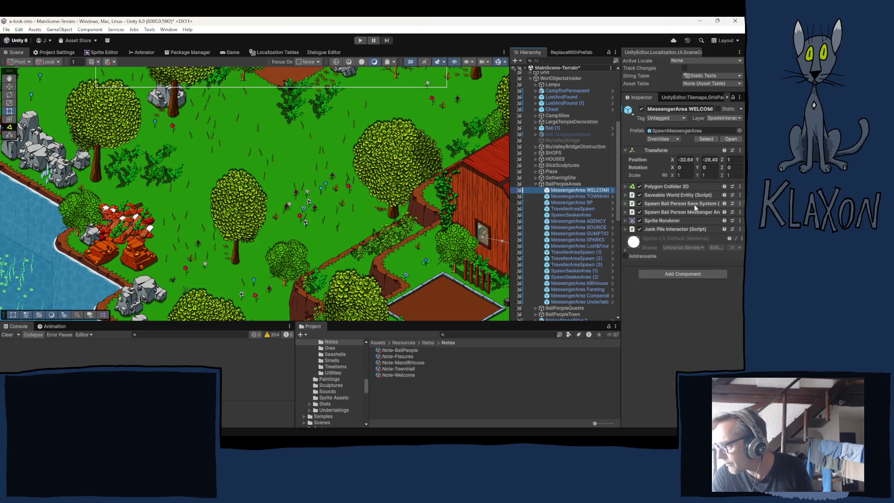
left_click(662, 212)
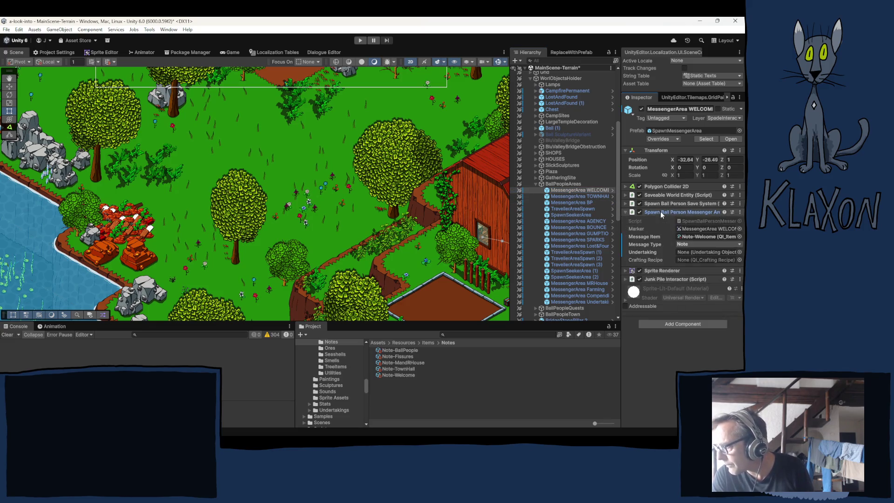
double_click(692, 219)
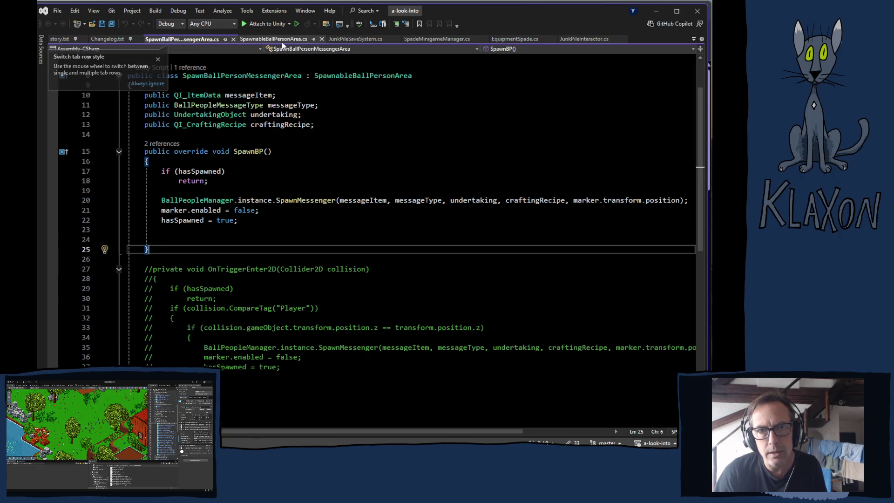
Read SpawnableBallPersonArea.cs and SpawnBallPersonMessengerArea.cs, then open SpawnBallPersonTravellerArea.cs from TravellerAreaSpawn.
left_click(267, 40)
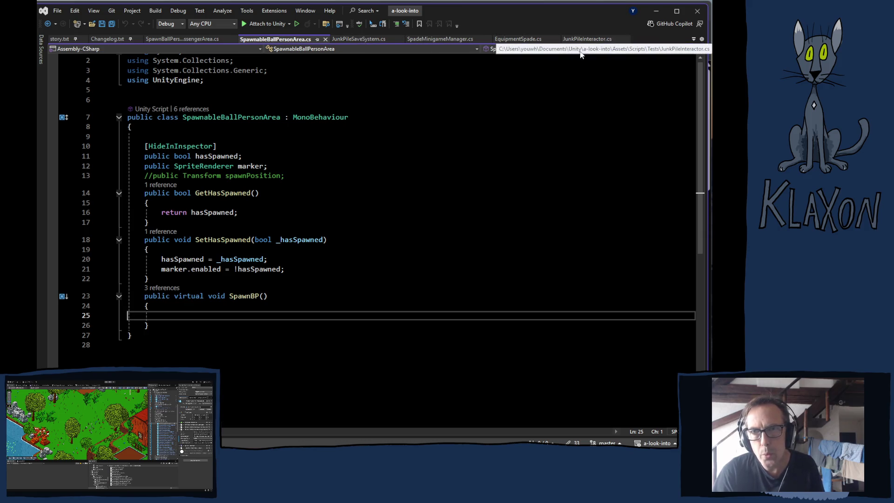
left_click(173, 40)
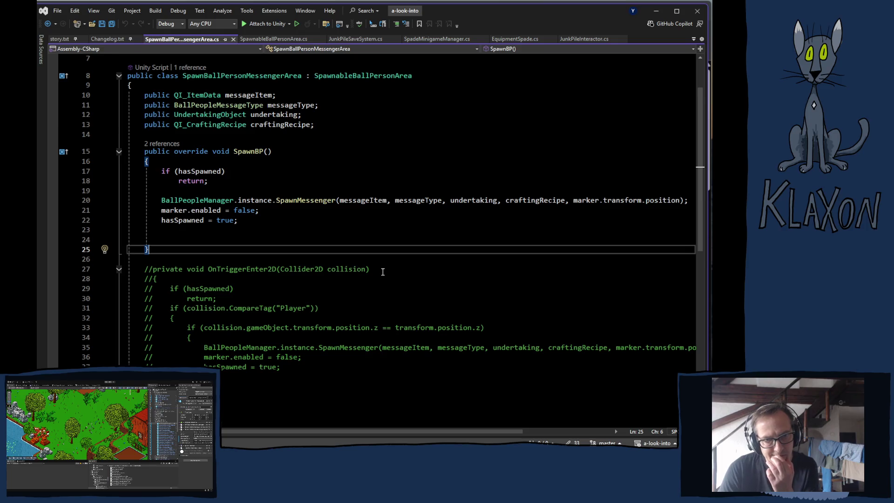
scroll(382, 272, "down", 5)
scroll(384, 273, "up", 4)
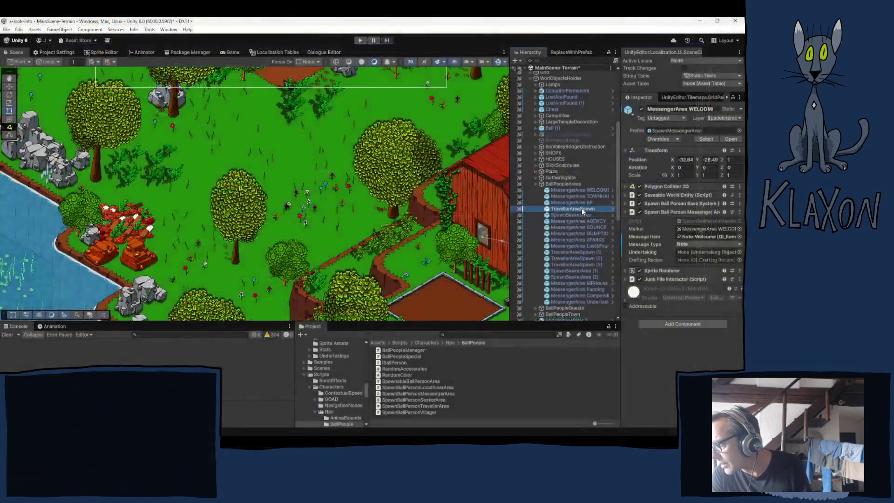
double_click(697, 221)
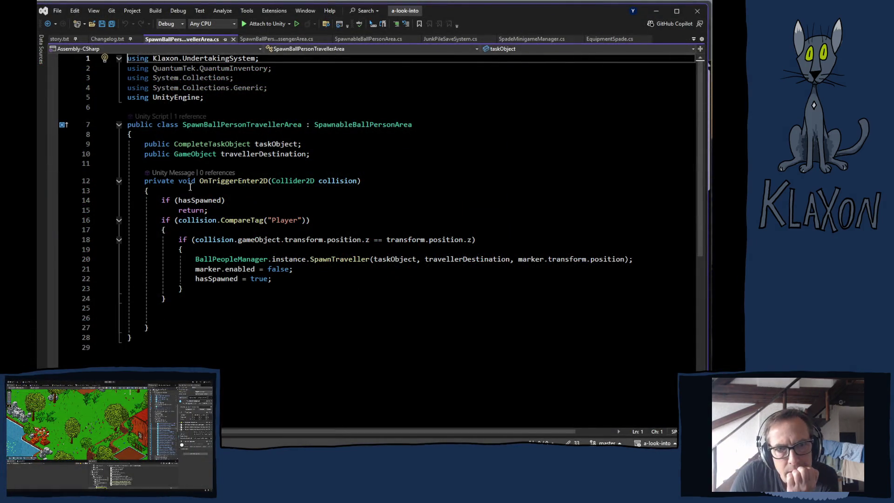
Compare the traveller and messenger area scripts side by side.
left_click(257, 39)
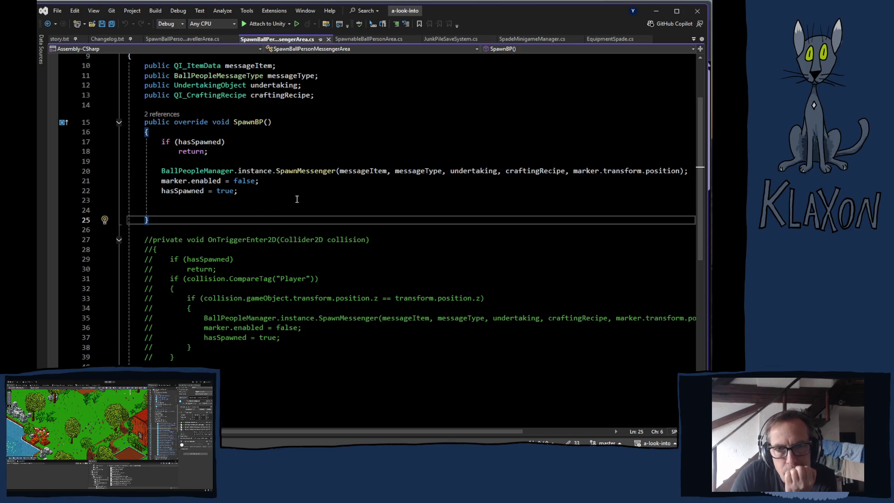
scroll(231, 233, "down", 3)
scroll(354, 225, "up", 6)
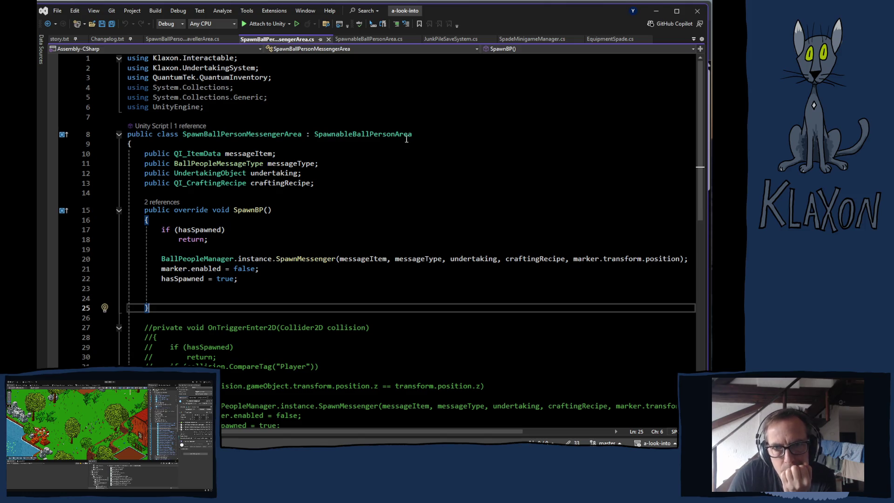
left_click(181, 39)
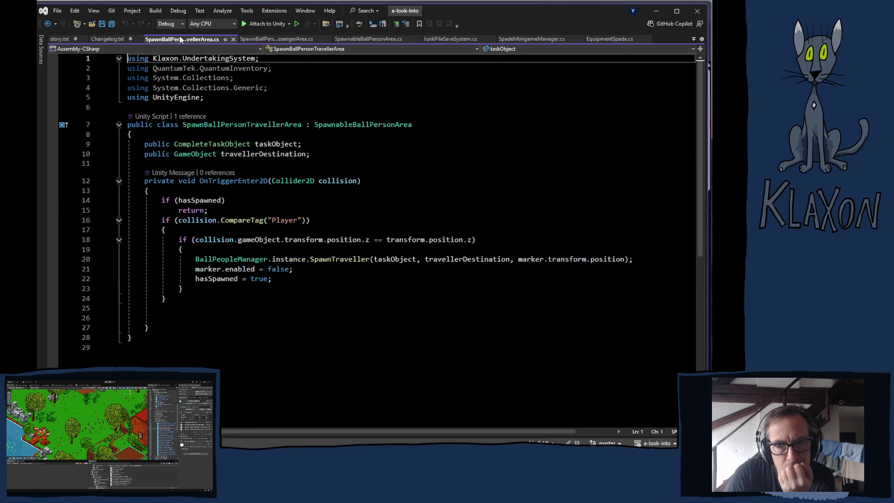
left_click(305, 38)
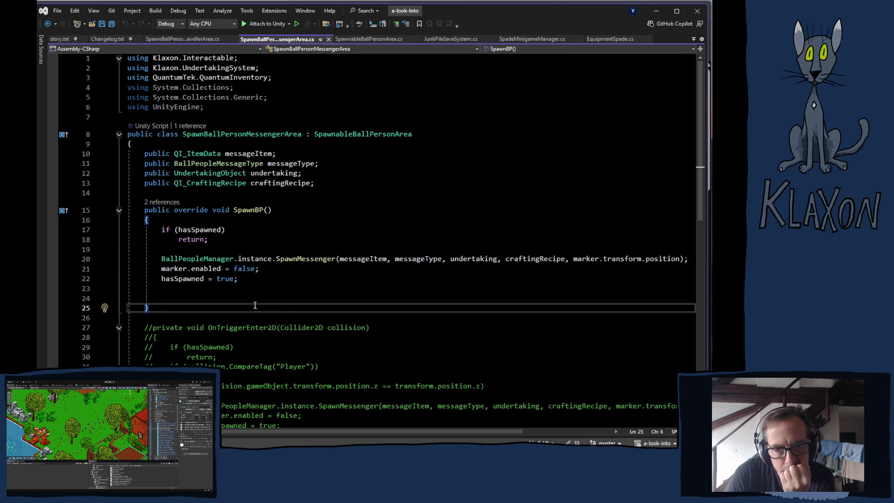
scroll(352, 345, "down", 1)
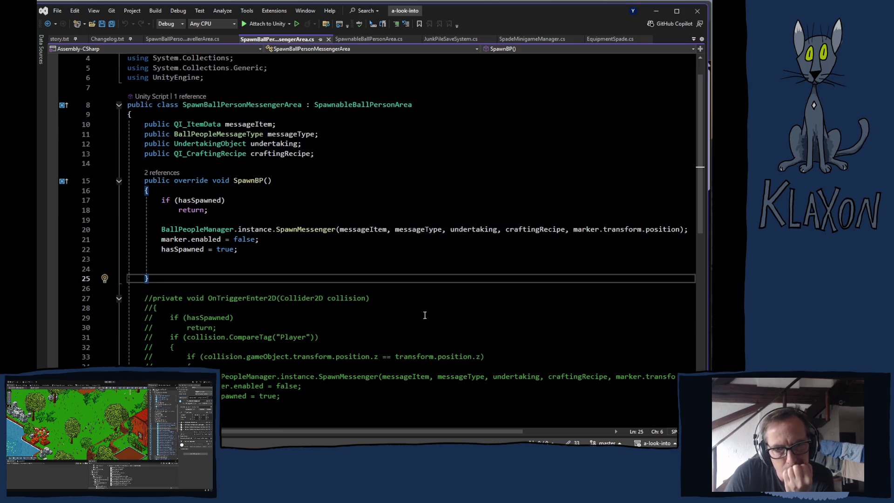
left_click(187, 40)
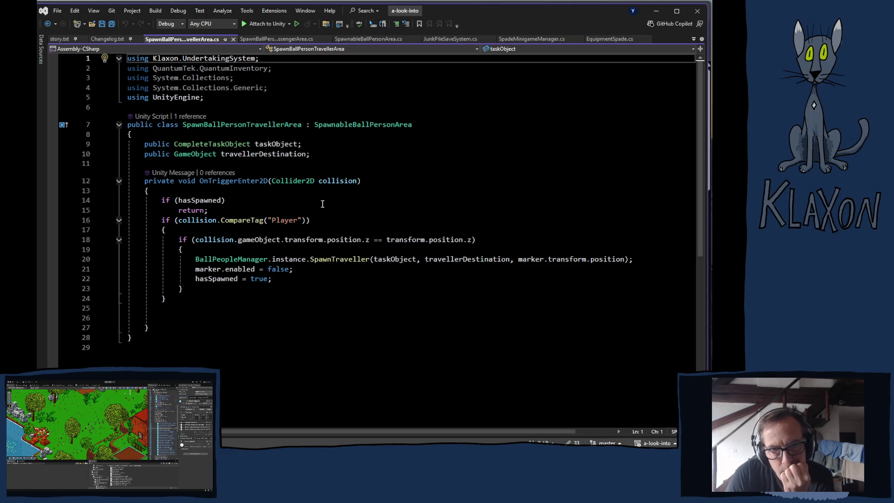
left_click(265, 40)
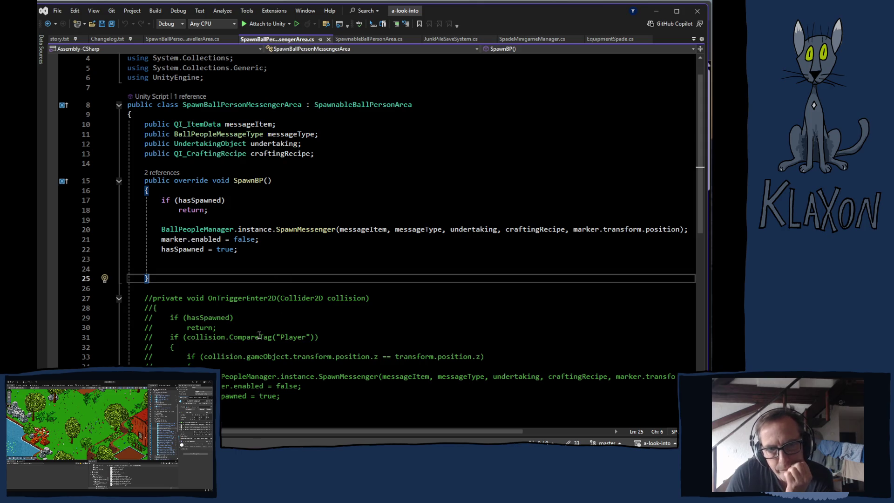
scroll(242, 317, "down", 2)
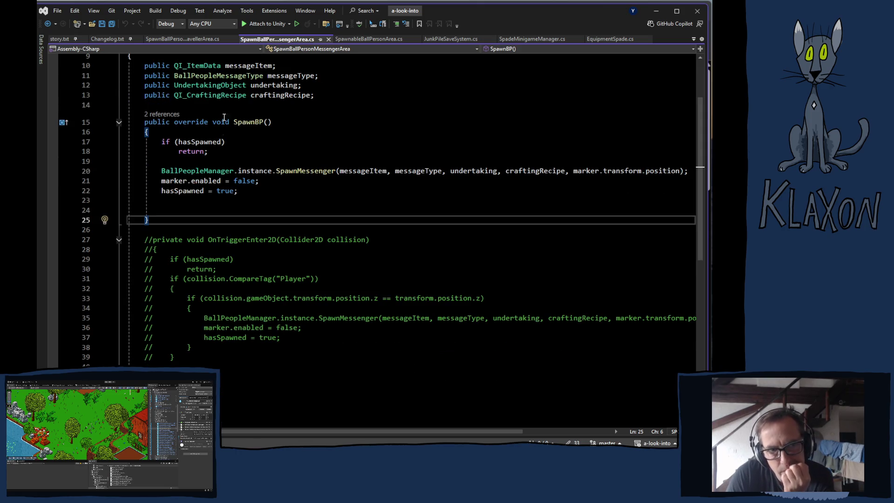
Copy the traveller script's whole OnTriggerEnter2D method, lines 12 to 27.
left_click(202, 39)
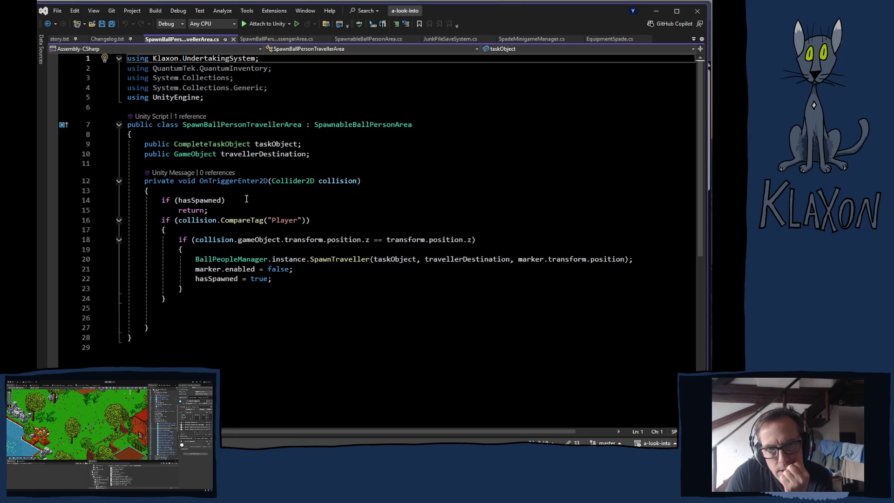
mouse_move(145, 182)
left_mouse_down()
mouse_move(273, 304)
mouse_move(286, 331)
left_mouse_up()
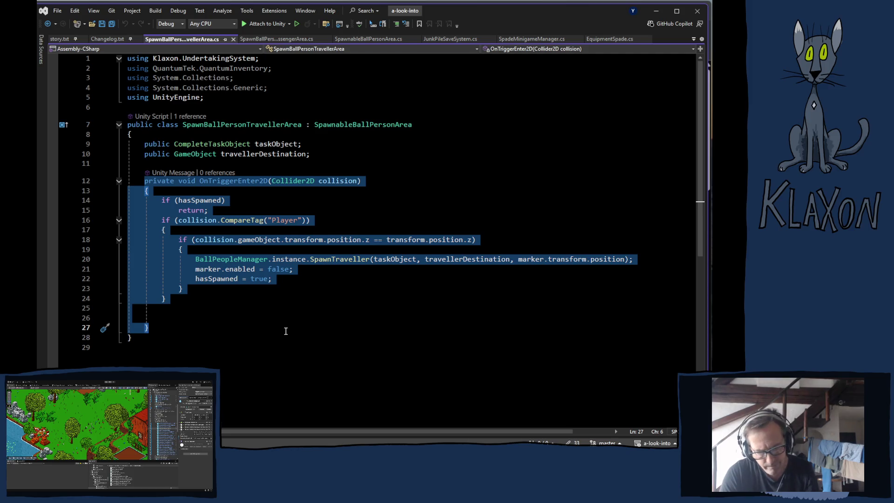
key("ctrl+c")
left_click(287, 329)
Paste a duplicate of OnTriggerEnter2D below the original and comment it out.
key("Return")
key("Return")
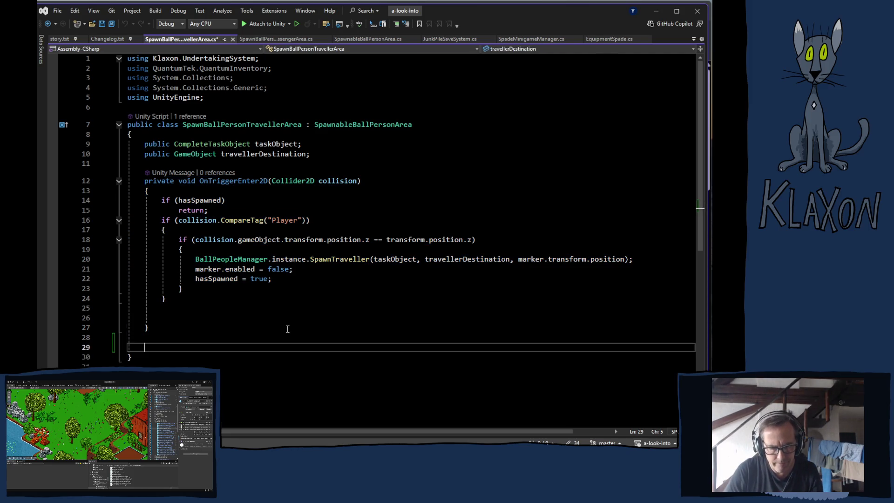
key("ctrl+v")
scroll(167, 268, "down", 1)
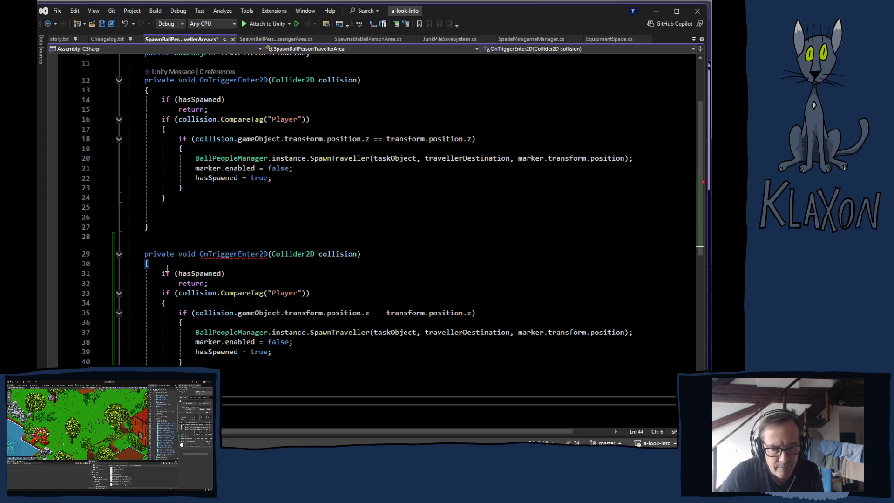
left_click_drag(141, 253, 232, 401)
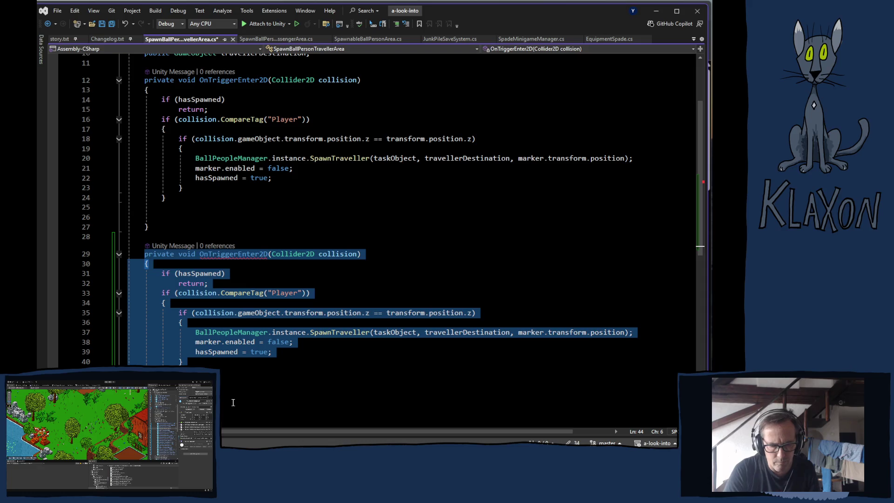
key("ctrl+k")
key("ctrl+c")
scroll(269, 242, "up", 2)
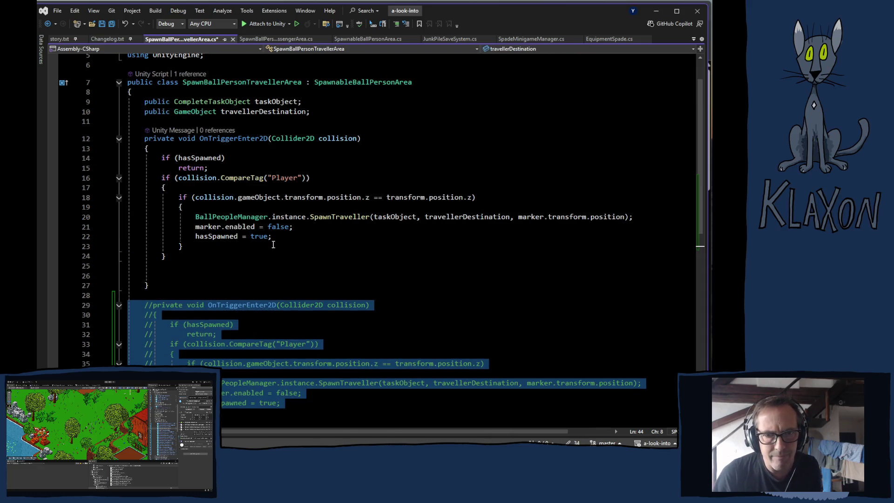
left_click(183, 206)
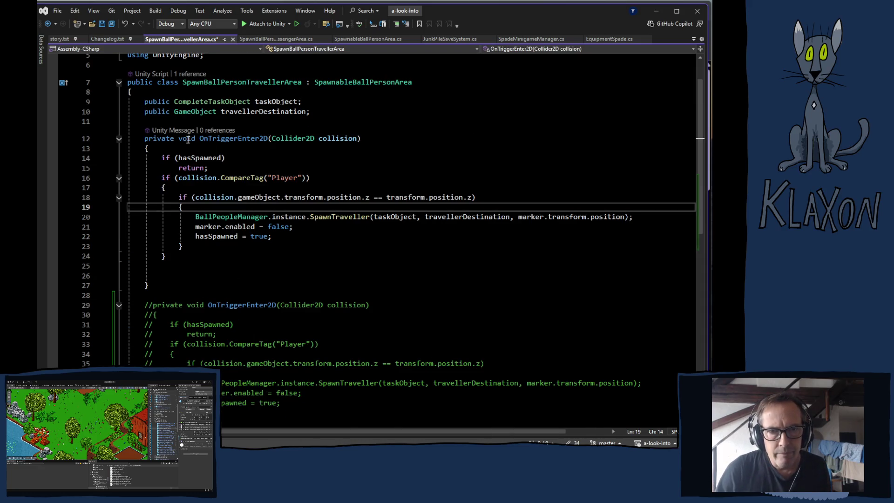
Take the messenger script's SpawnBP override declaration and select the traveller's OnTriggerEnter2D declaration.
left_click(261, 40)
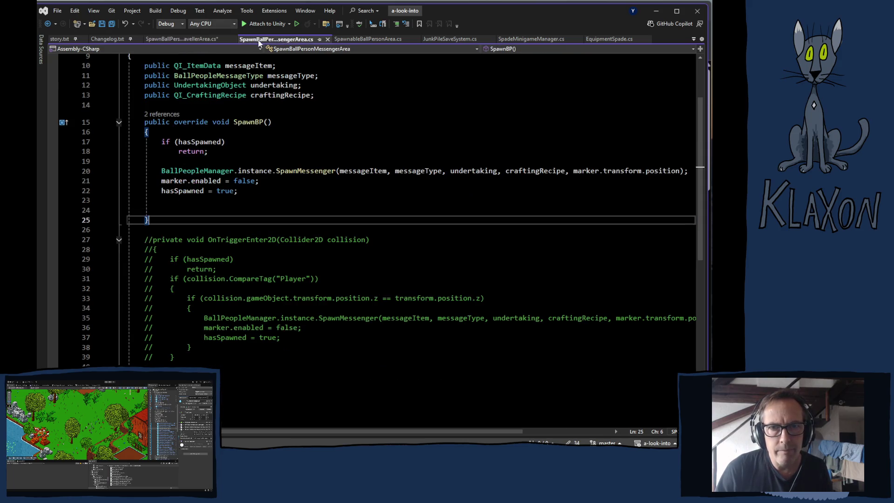
left_click_drag(144, 122, 264, 122)
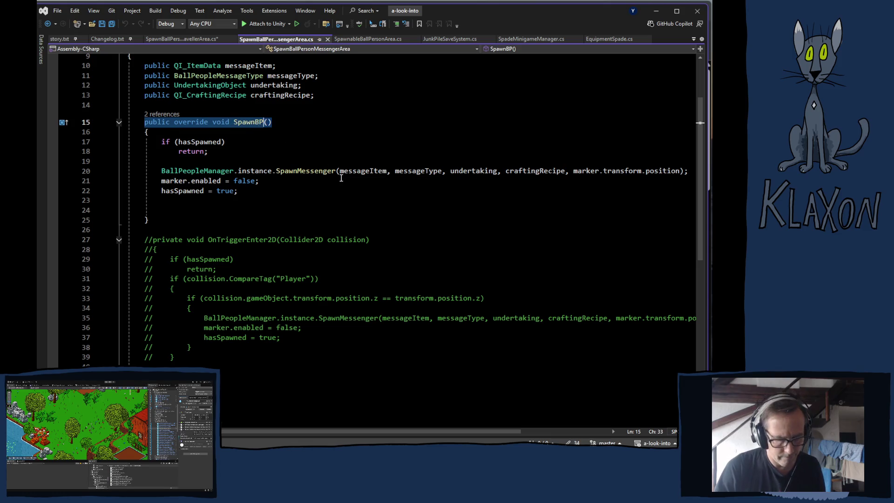
left_click(181, 39)
left_click_drag(144, 138, 269, 134)
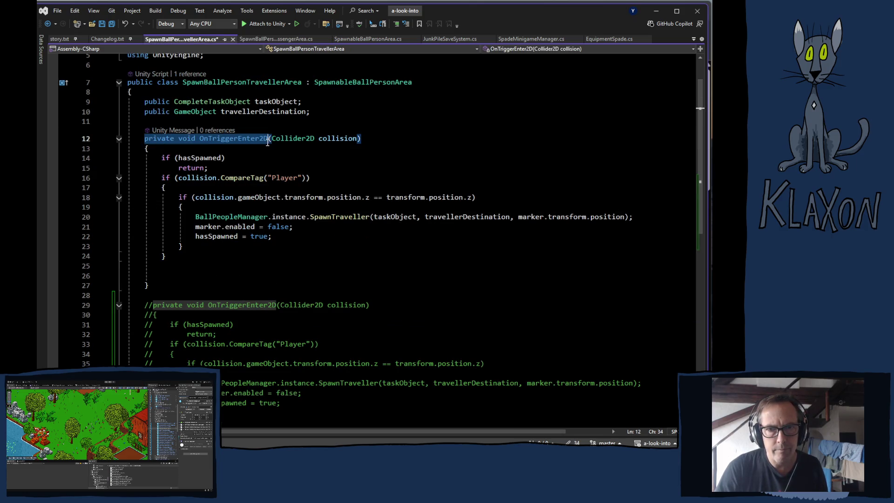
Replace the trigger declaration with a parameterless 'public override void SpawnBP()'.
key("ctrl+v")
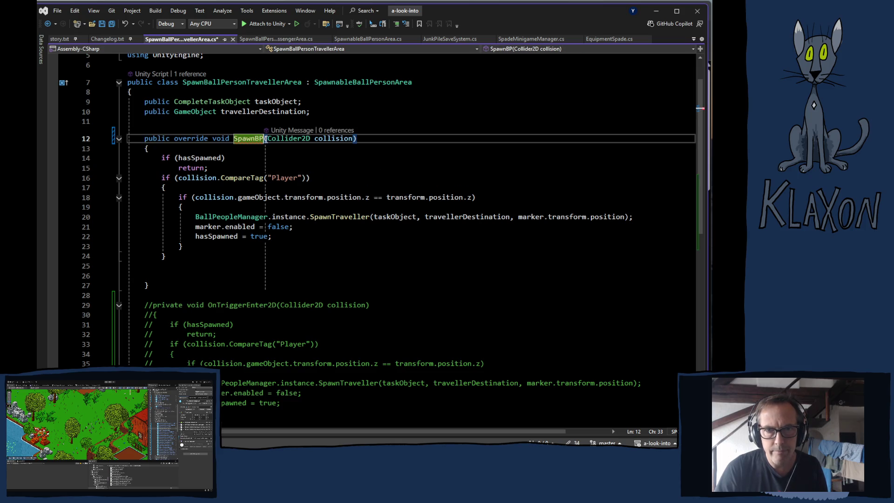
left_click_drag(268, 139, 350, 139)
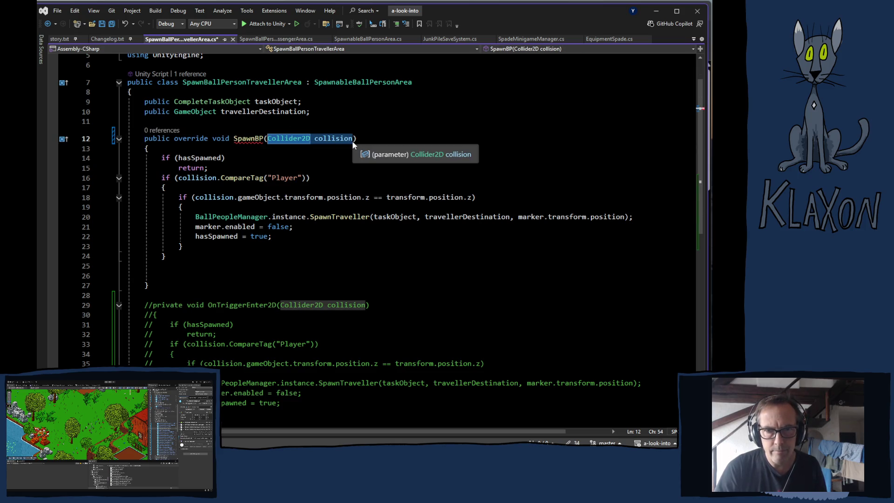
key("BackSpace")
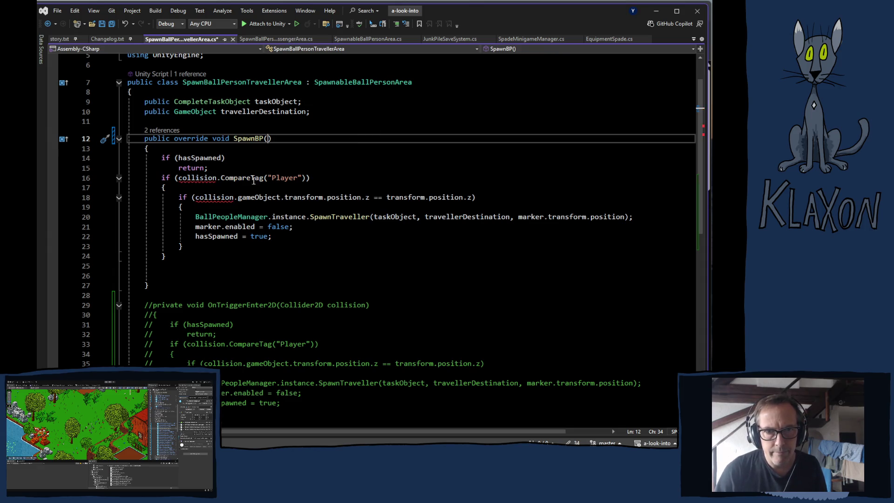
left_click(260, 40)
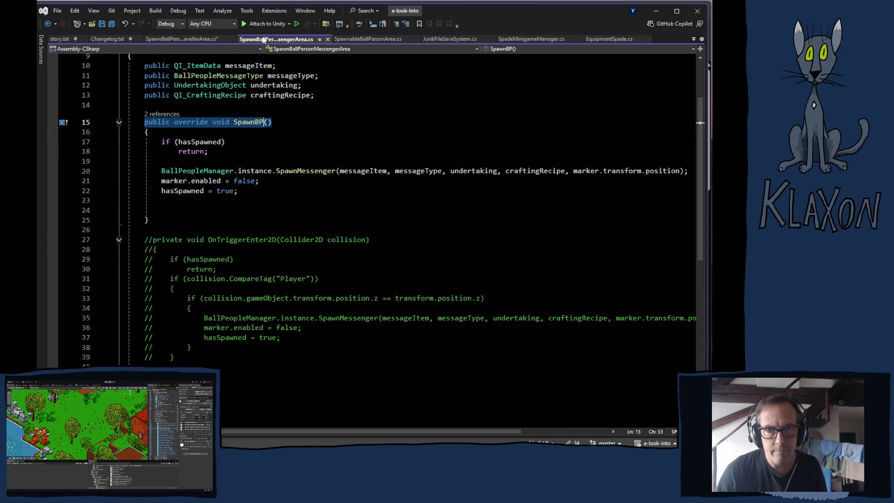
left_click(182, 38)
Delete the player collision checks and outdent the SpawnTraveller call.
mouse_move(161, 177)
left_mouse_down()
mouse_move(187, 185)
mouse_move(210, 208)
mouse_move(168, 227)
mouse_move(179, 217)
mouse_move(206, 240)
left_mouse_up()
key("Delete")
key("Delete")
left_click(196, 217)
key("Delete")
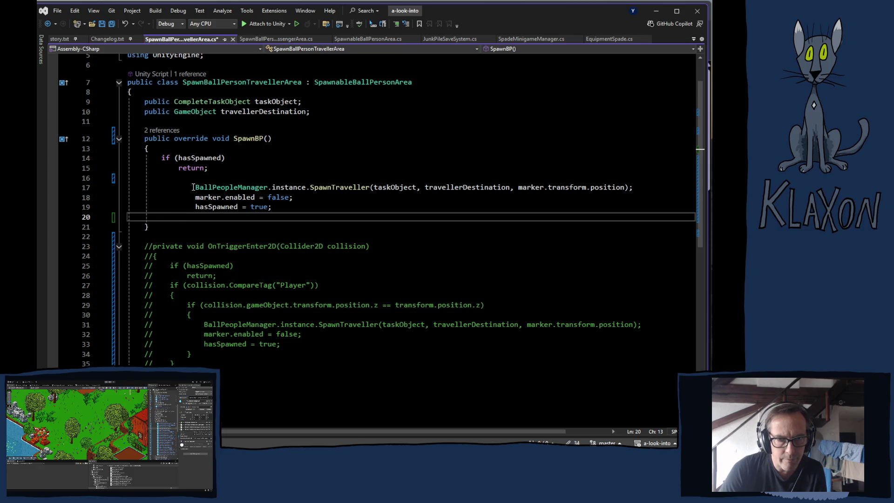
left_click_drag(192, 187, 212, 222)
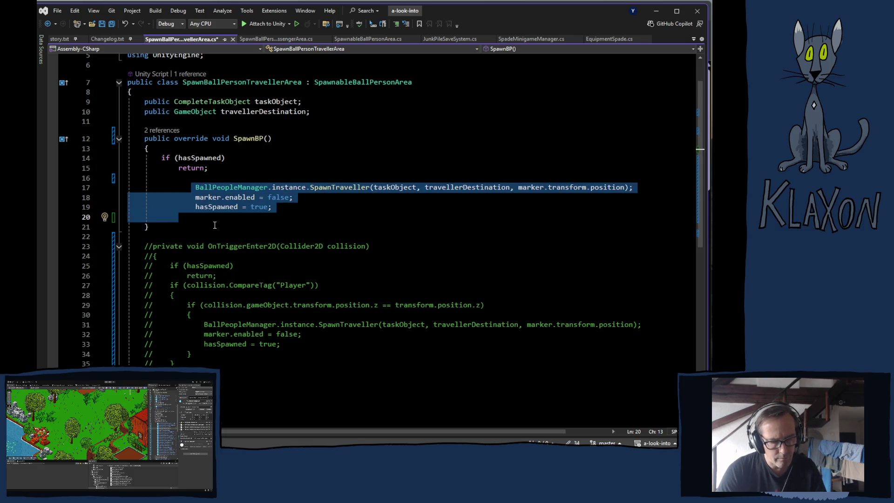
key("shift+Tab")
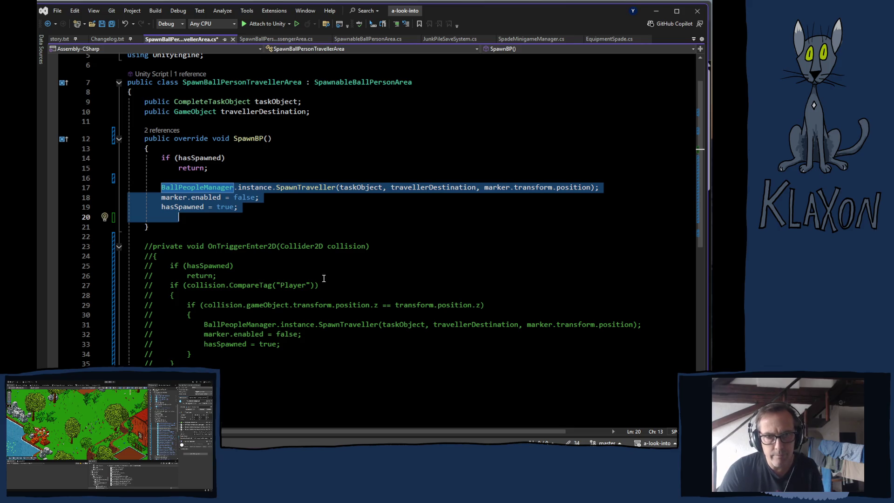
Save SpawnBallPersonTravellerArea.cs and return to Unity.
key("ctrl+s")
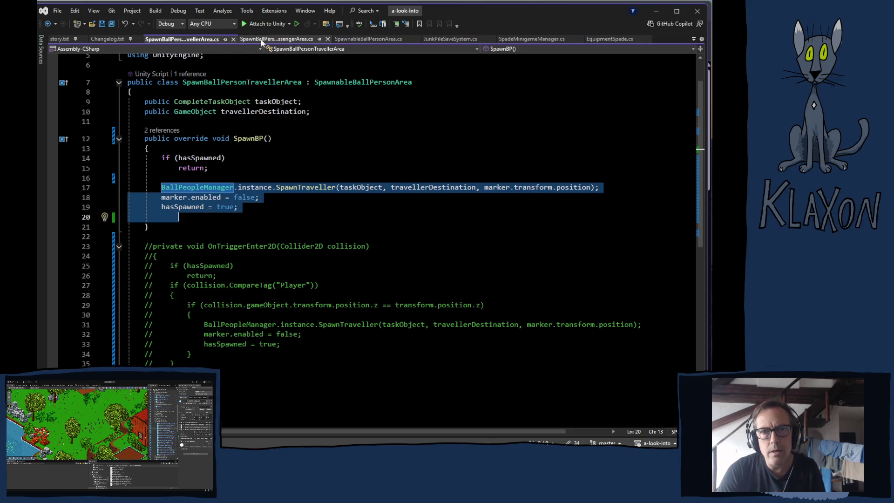
left_click(262, 42)
scroll(329, 149, "up", 3)
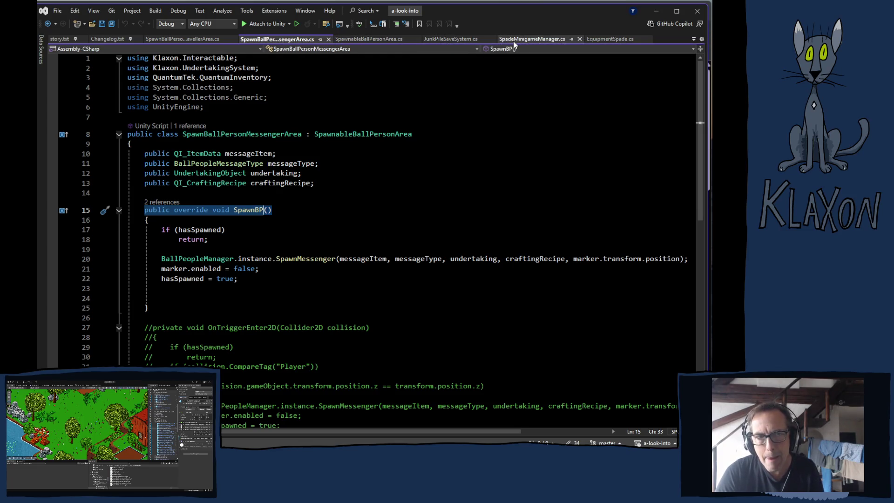
left_click(175, 39)
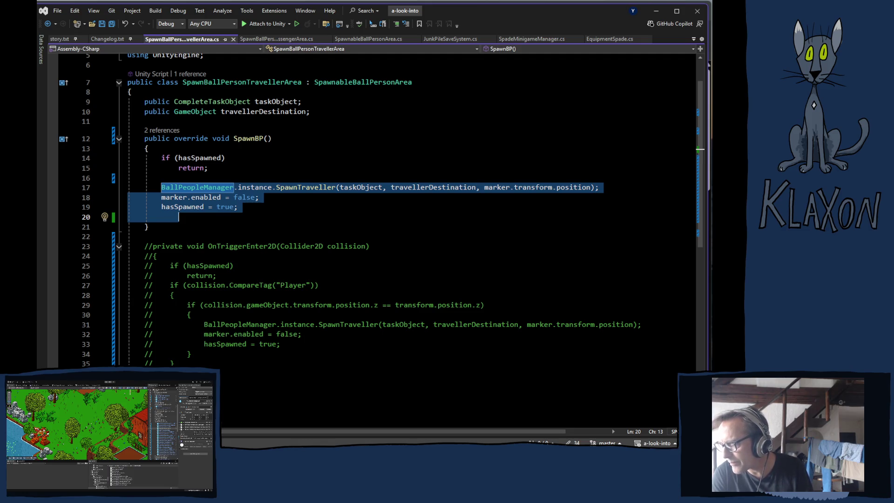
key("alt+Tab")
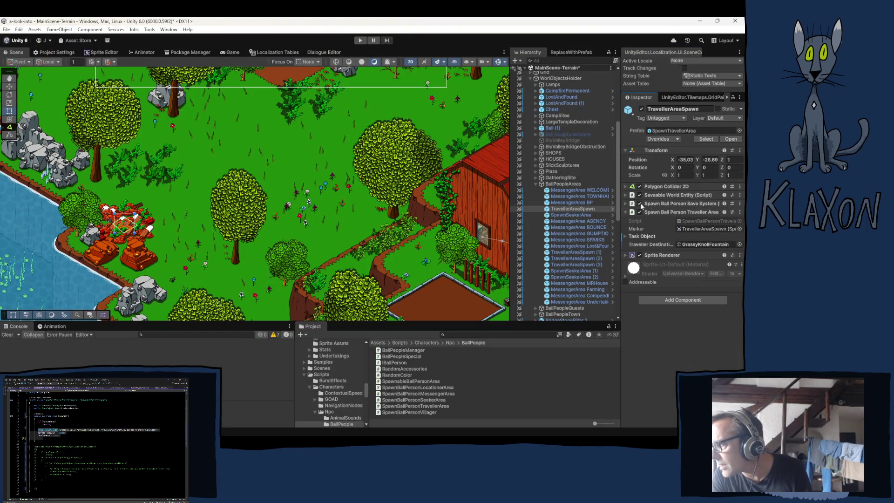
Copy the Junk Pile Interactor component from MessengerArea WELCOME.
left_click(573, 190)
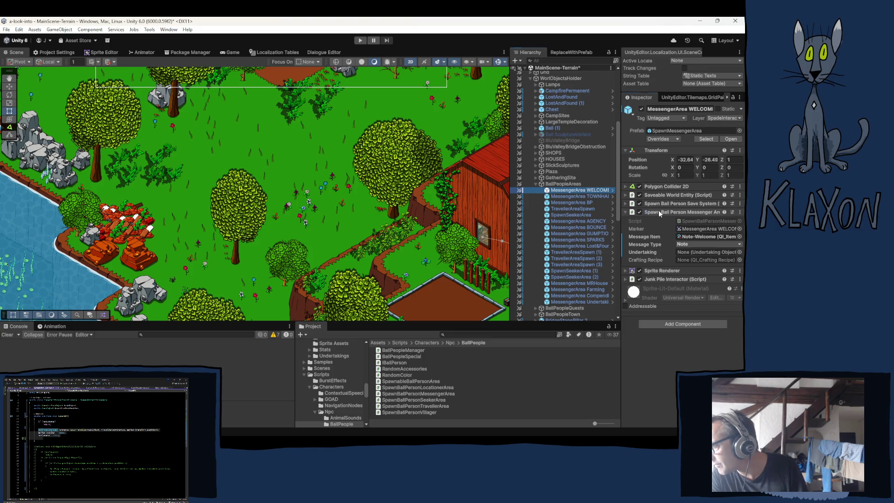
left_click(659, 213)
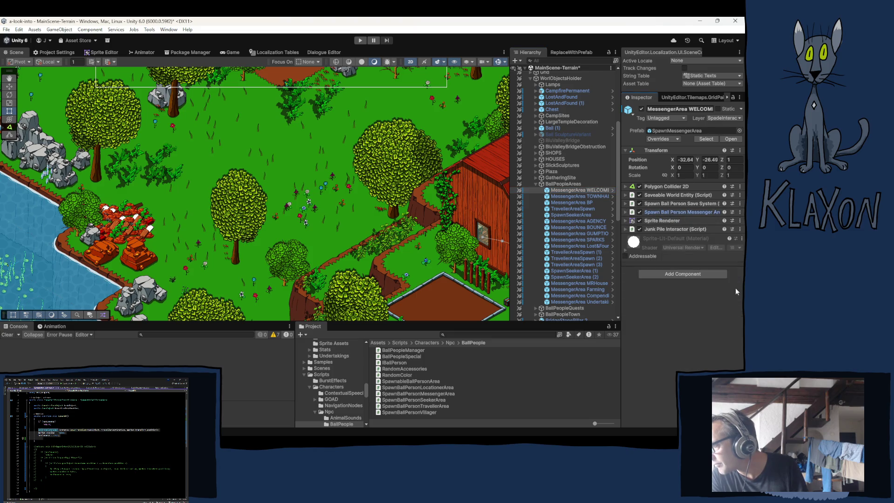
right_click(665, 231)
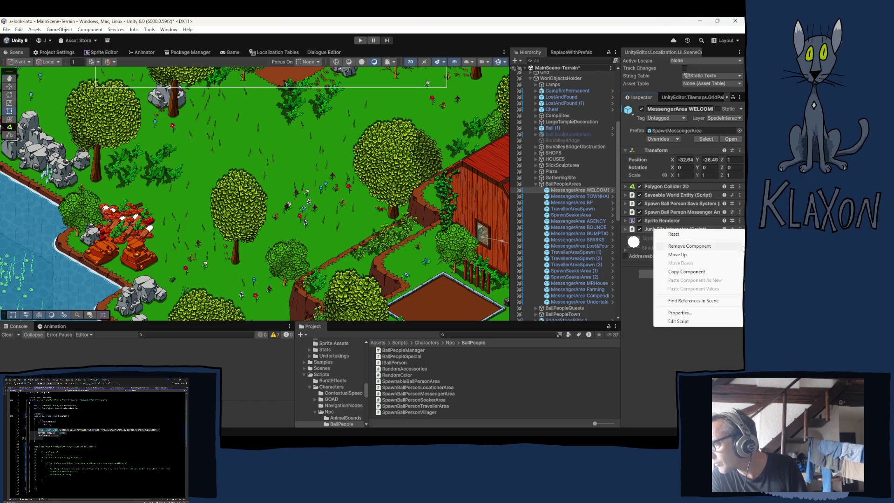
left_click(675, 274)
Paste it as new on TravellerAreaSpawn, using its own Polygon Collider 2D, on layer SpadeInteraction.
left_click(578, 209)
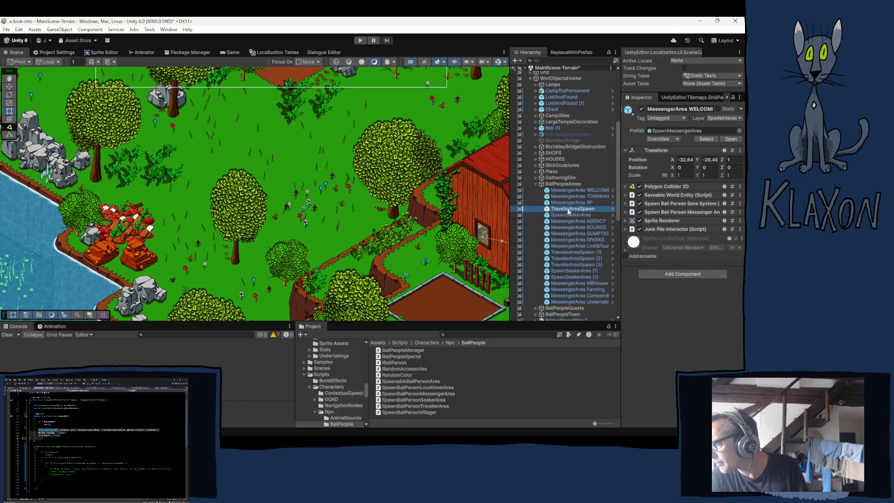
left_click(657, 212)
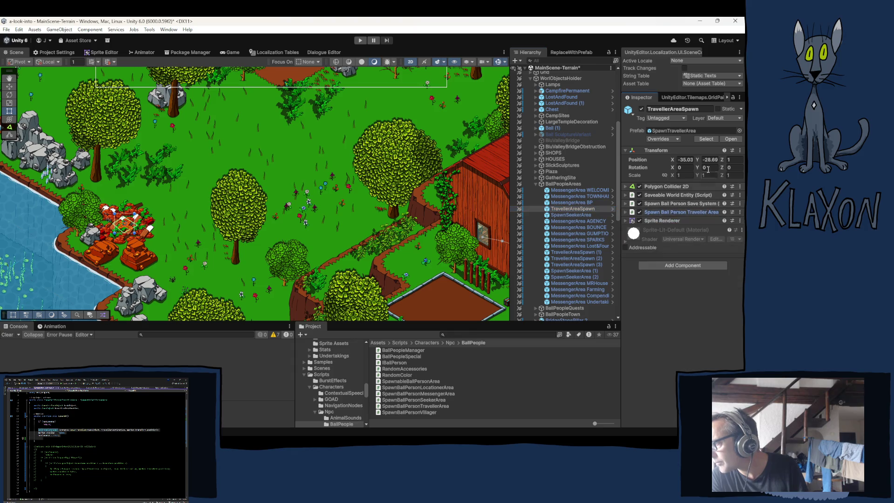
left_click(740, 221)
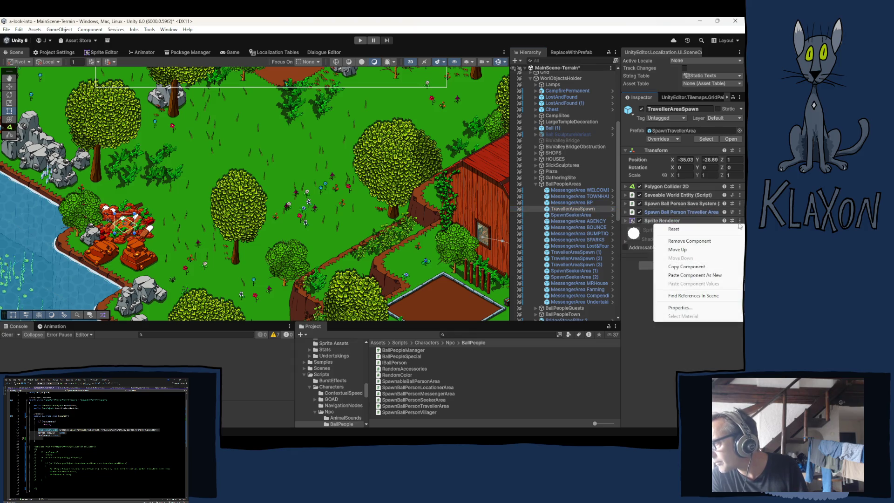
left_click(699, 277)
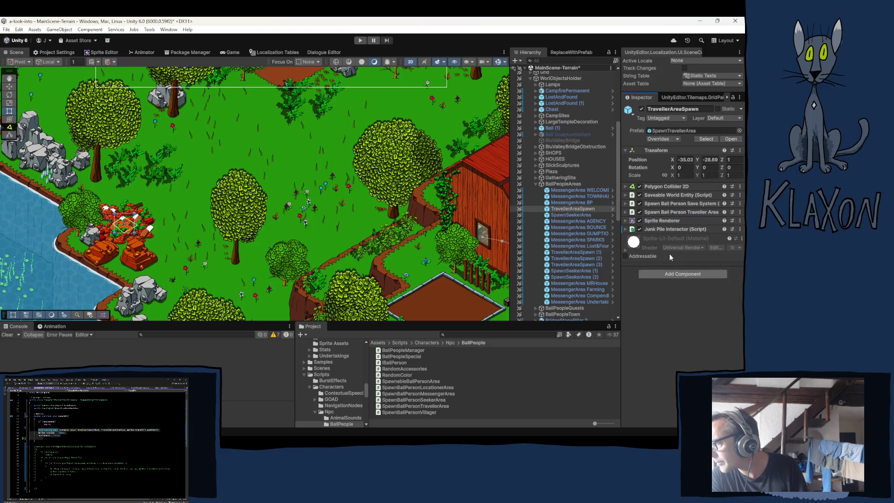
left_click(625, 229)
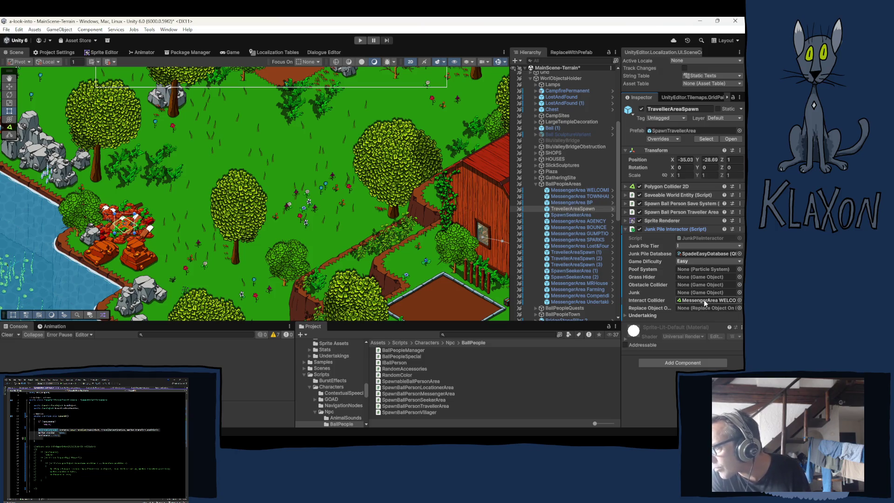
left_click_drag(657, 188, 707, 300)
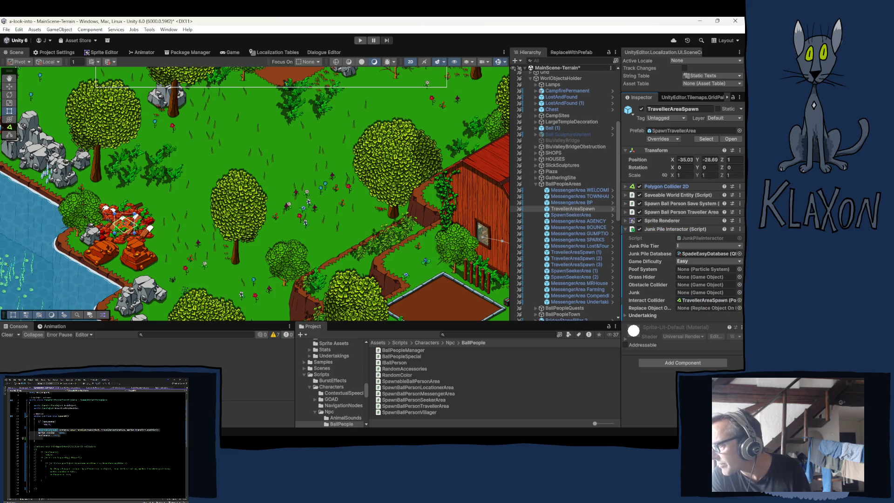
left_click(737, 118)
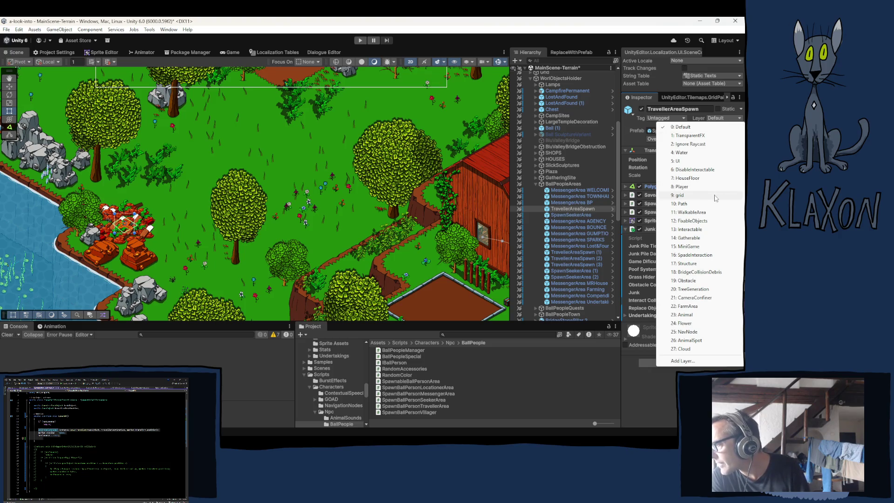
left_click(698, 254)
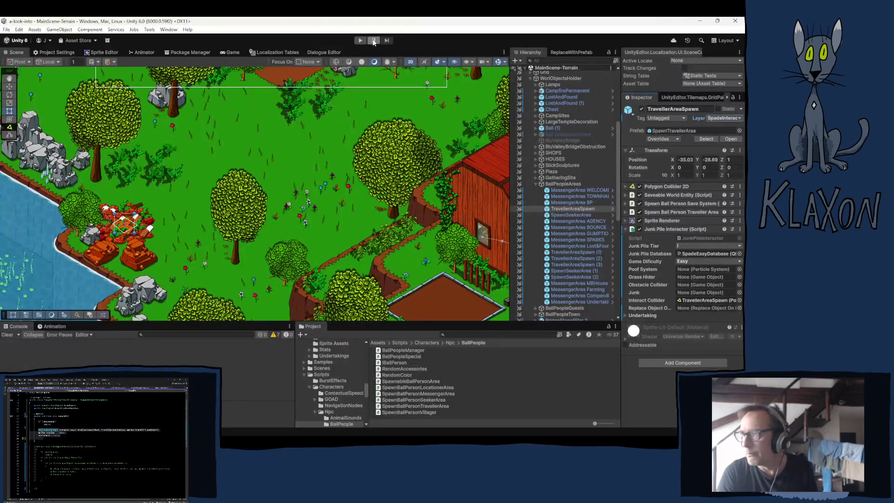
Enter play mode to run the game to its title menu.
left_click(359, 39)
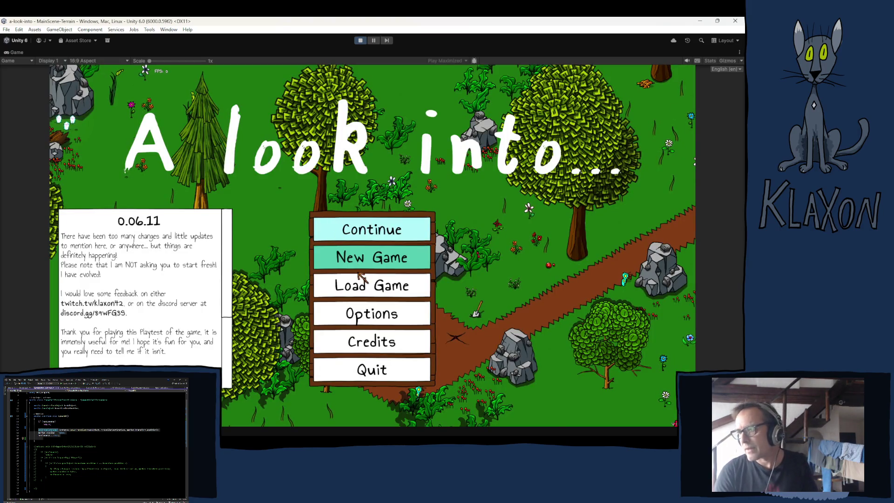
Start a new game and accept the character to enter the world.
left_click(363, 279)
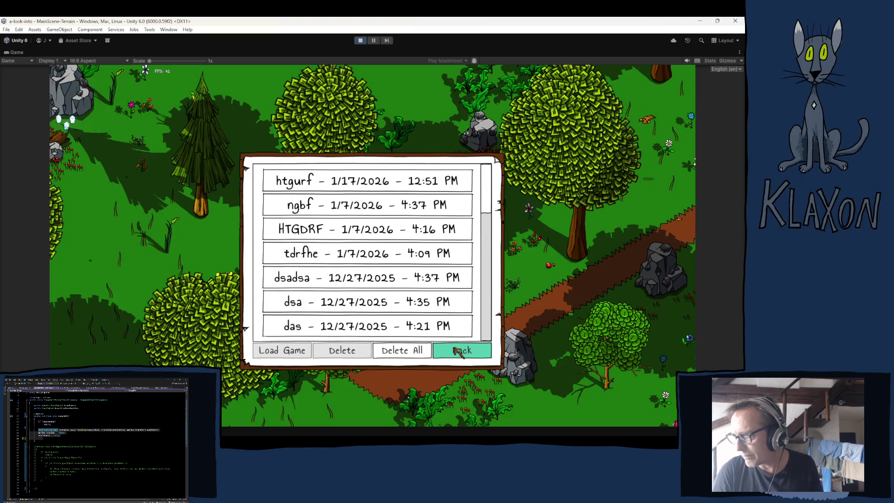
left_click(457, 353)
left_click(375, 257)
left_click(363, 303)
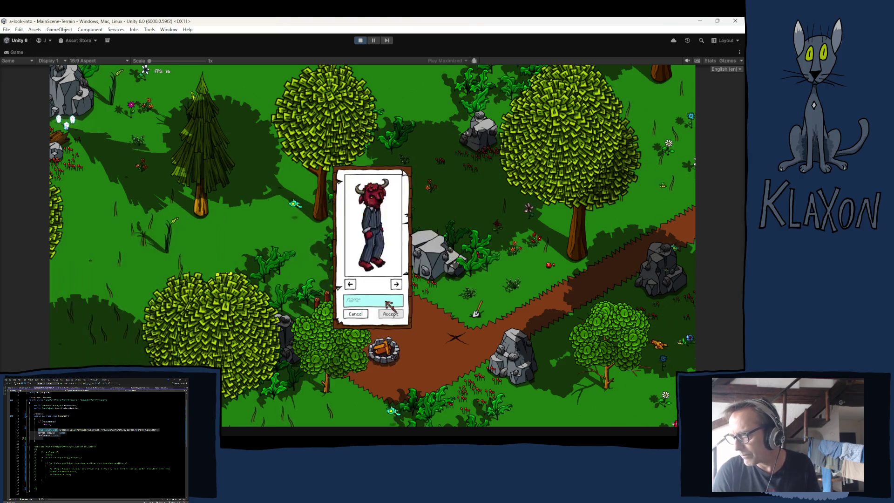
left_click(390, 314)
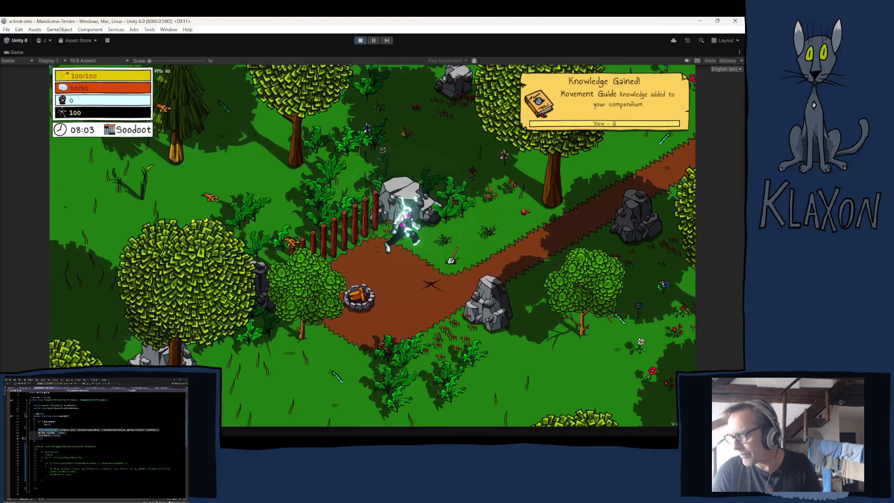
Pick up and equip the Stone Spade, then dig the nearby junk pile.
key("e")
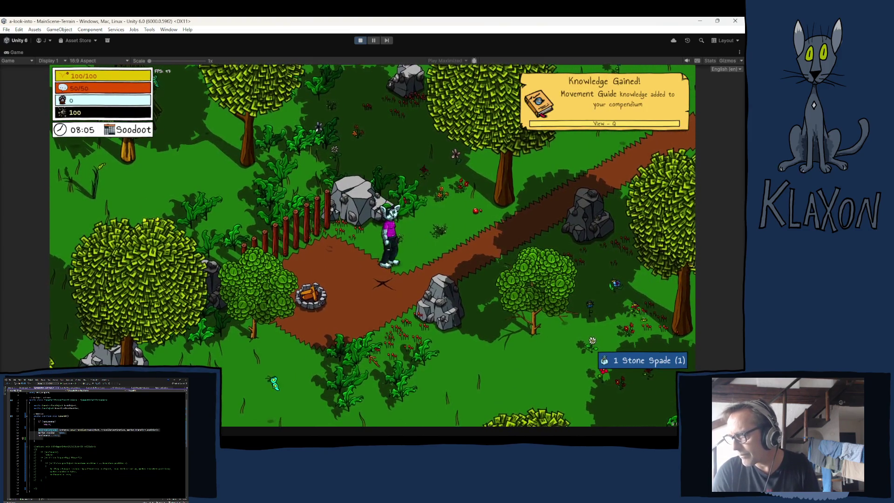
key("Tab")
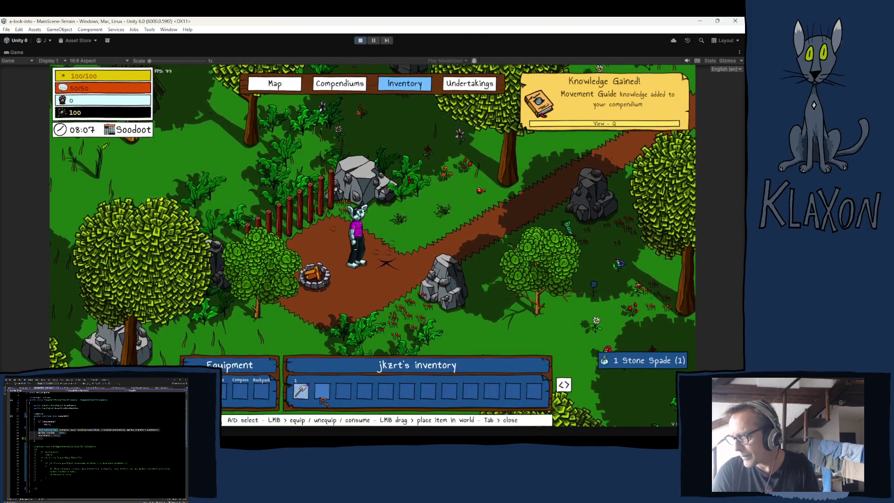
left_click(303, 393)
key("Tab")
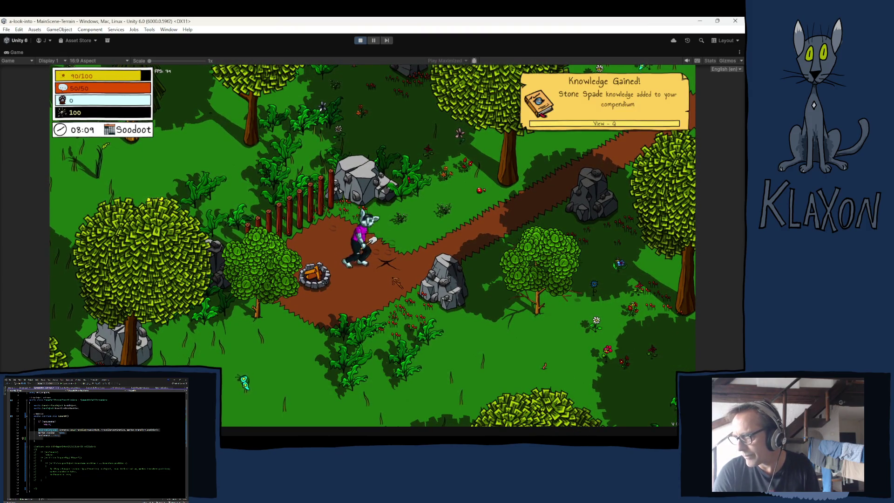
left_click(398, 270)
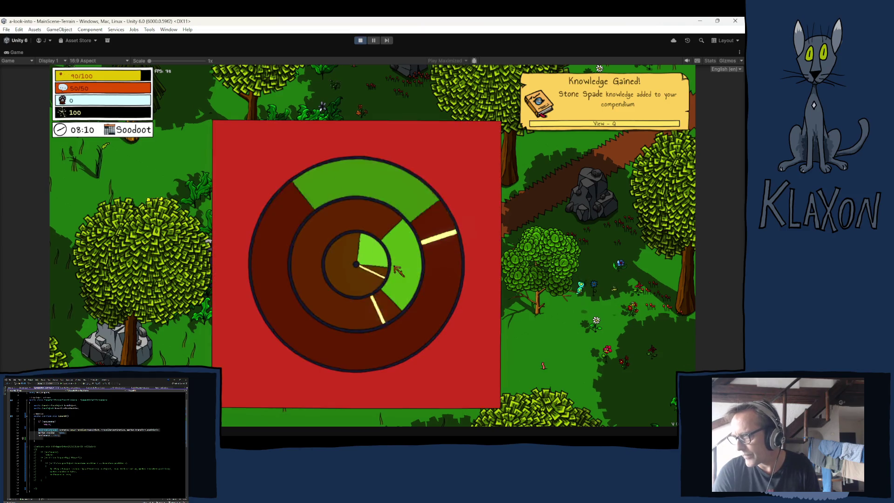
left_click(424, 278)
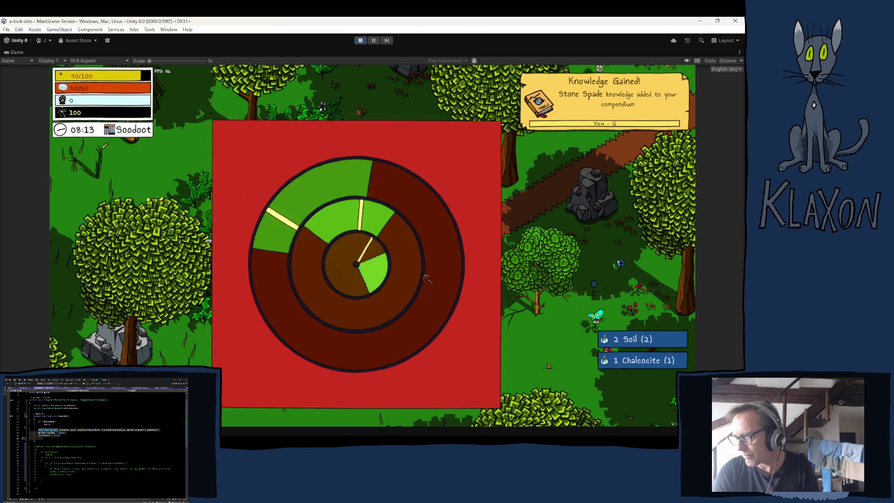
Run to the riverbank rubble pile and dig it twice through the wheel minigame.
key("a+s")
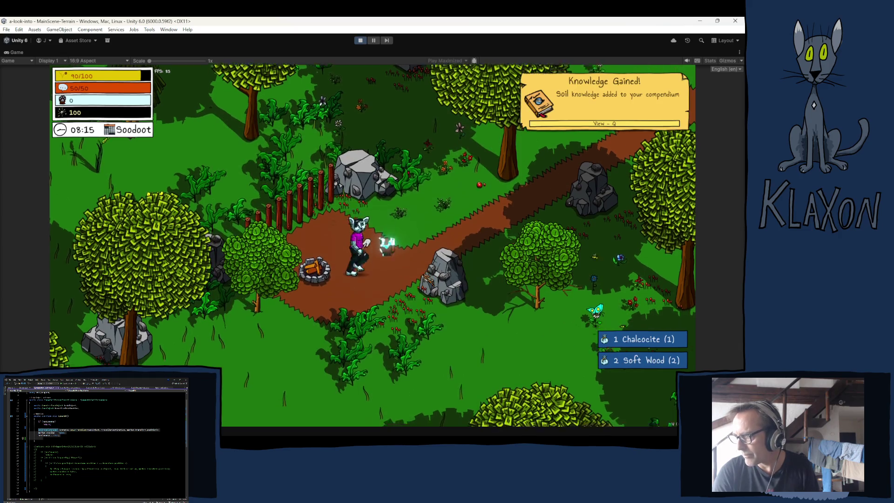
key("a+s")
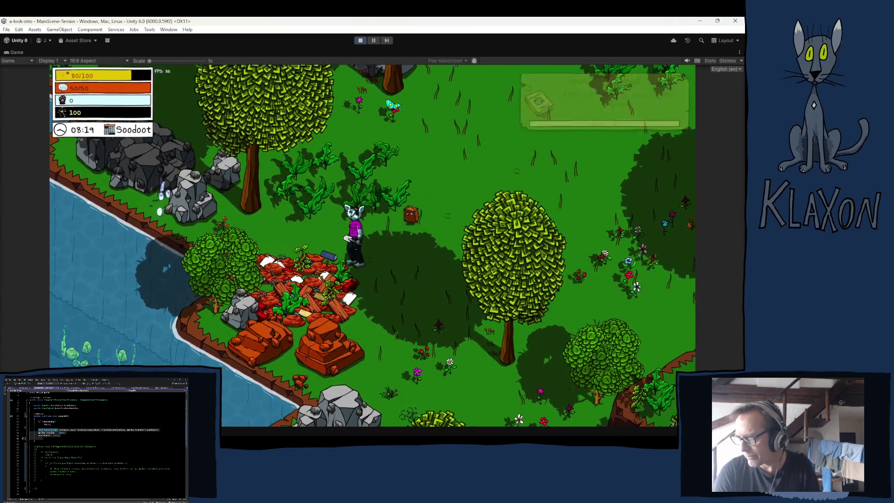
left_click(319, 275)
left_click(319, 274)
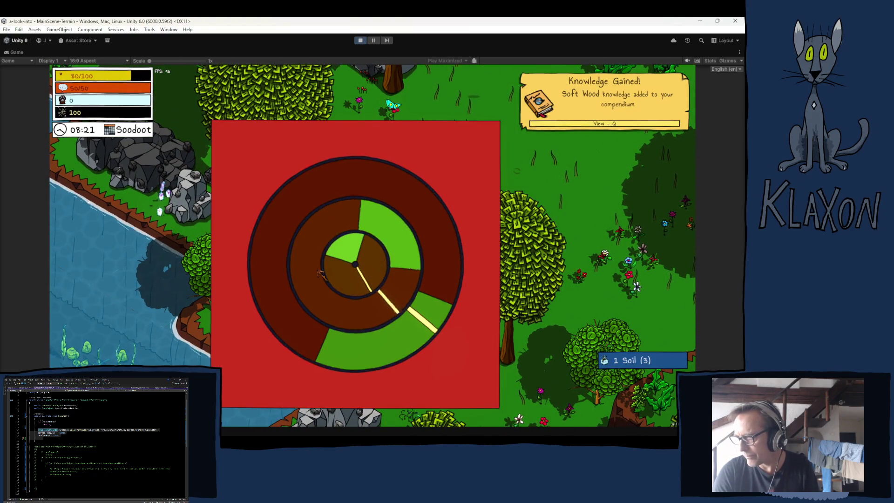
left_click(319, 274)
left_click(319, 275)
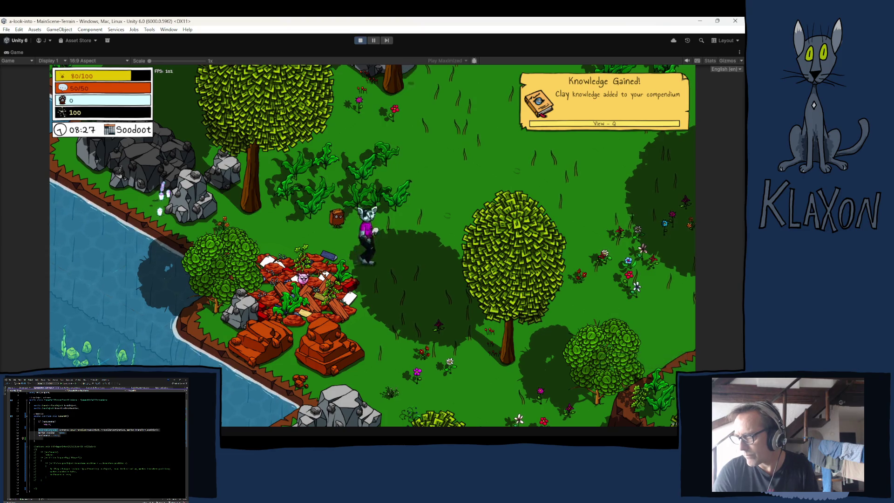
key("s")
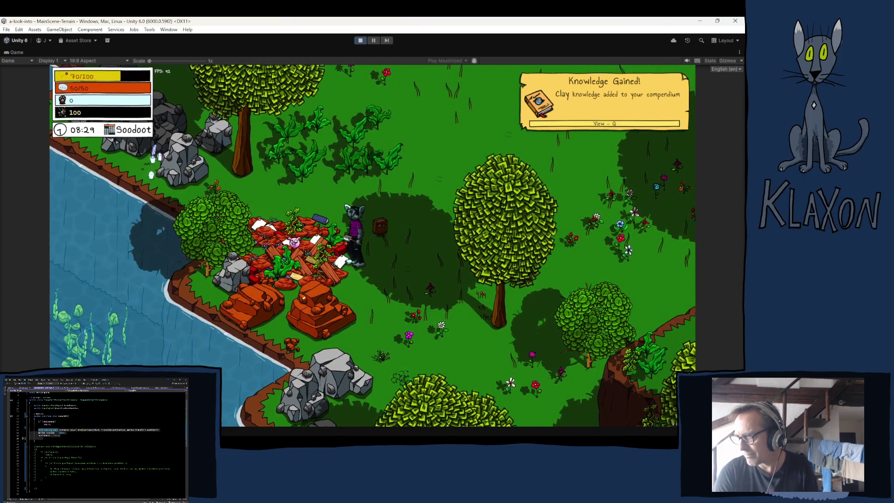
left_click(321, 274)
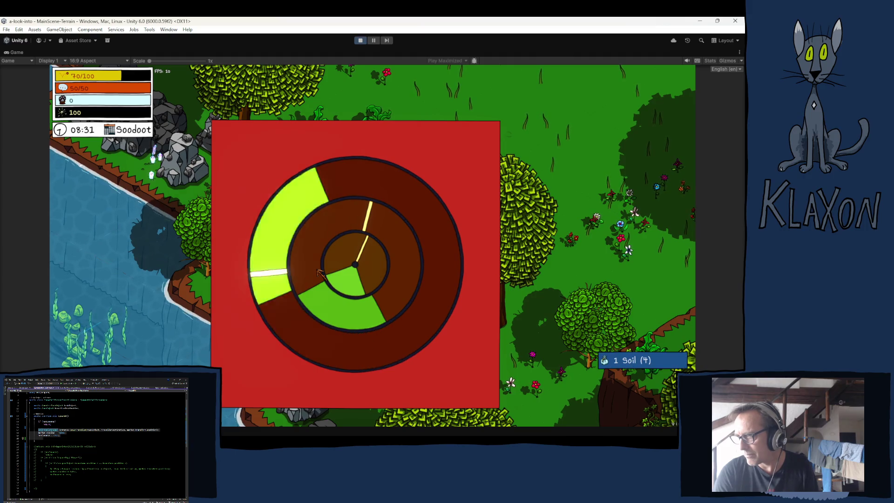
left_click(320, 274)
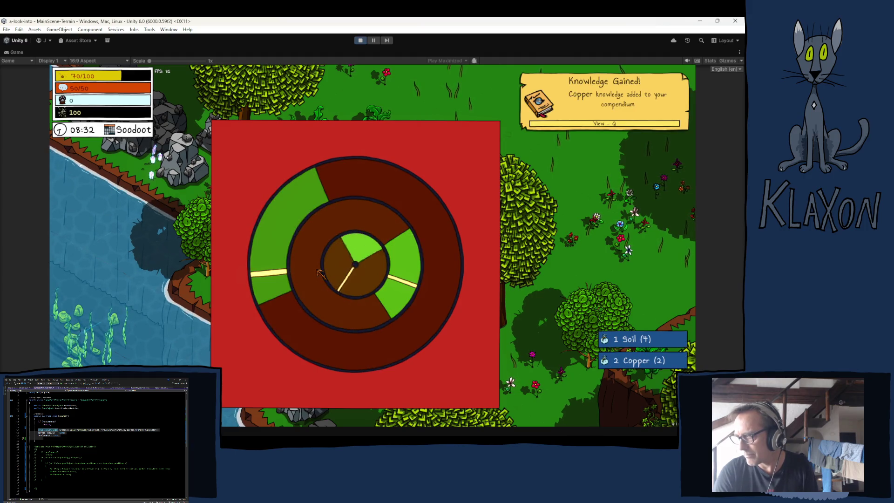
left_click(320, 274)
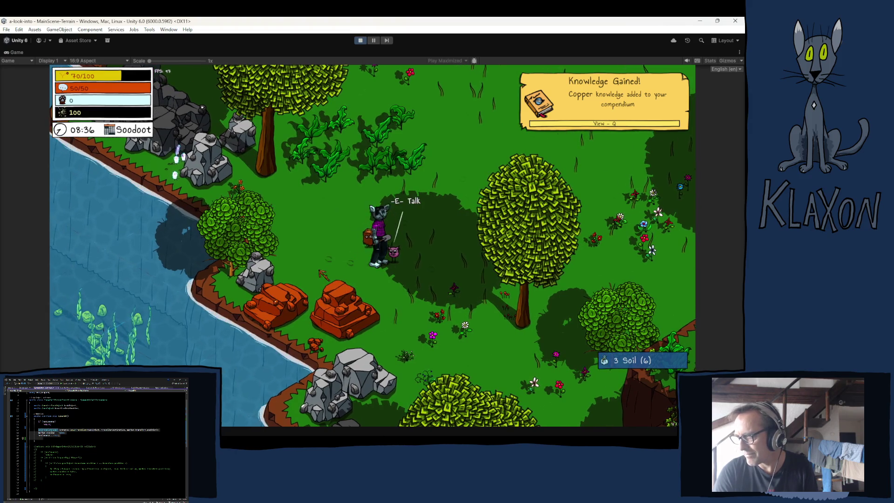
Read The grassy knoll quest and the crate's welcome message, then stop play mode.
key("e")
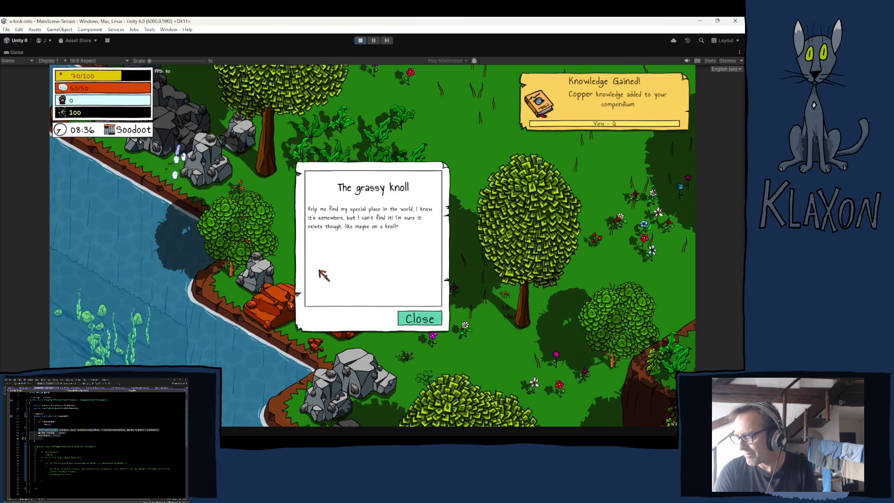
left_click(407, 319)
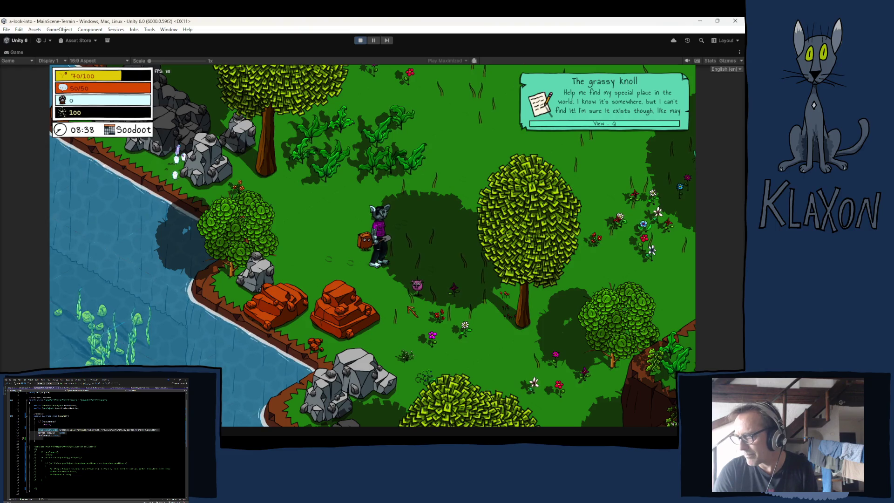
key("a")
key("e")
left_click(403, 313)
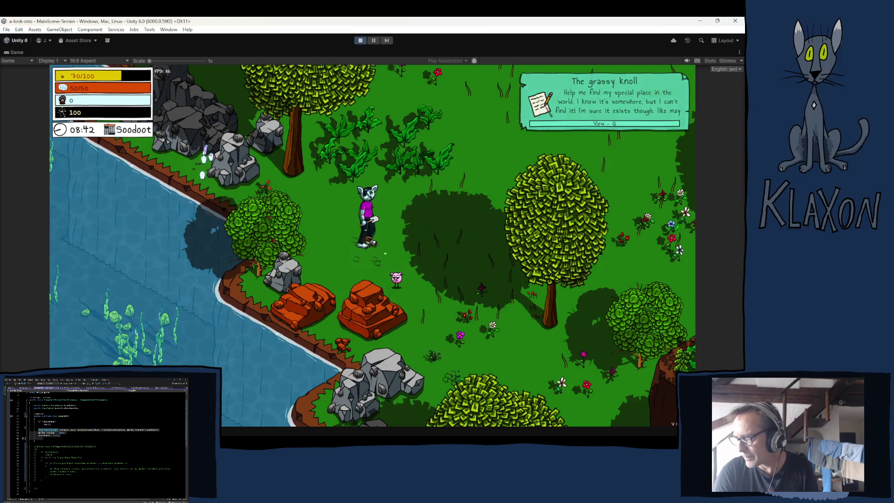
left_click(360, 40)
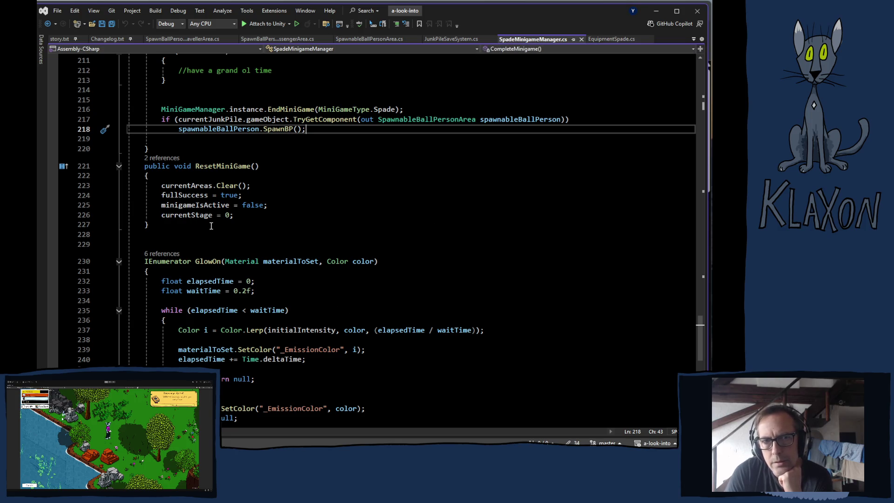
scroll(378, 166, "up", 2)
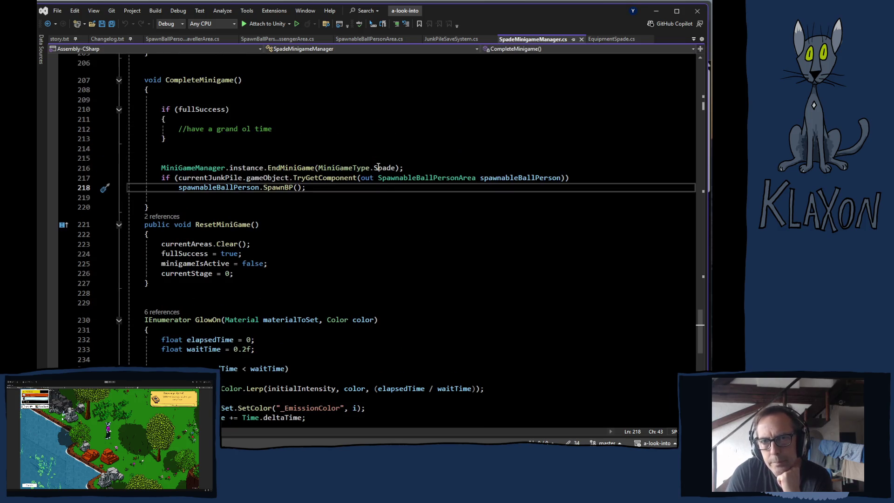
scroll(385, 182, "up", 1)
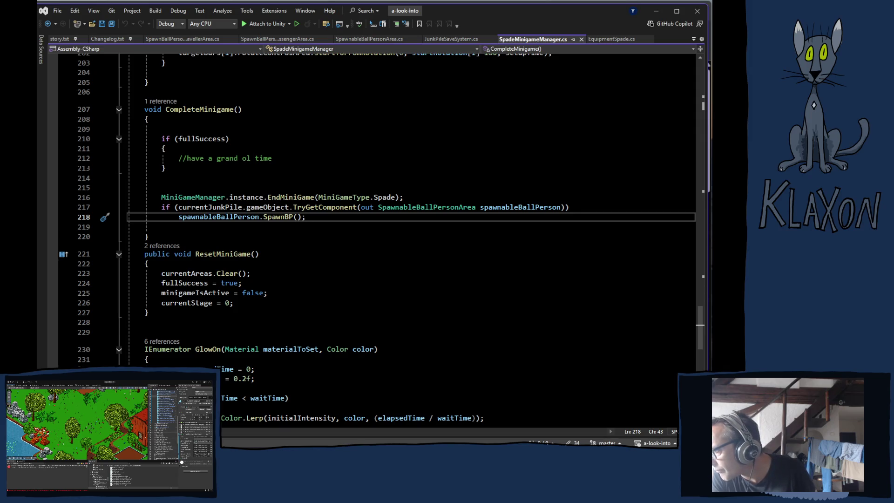
key("alt+Tab")
Inspect the JunkPile Tier I objects, checking Tier I (2)'s Junk Pile script and Undertaking settings.
left_click(557, 222)
left_click(558, 229)
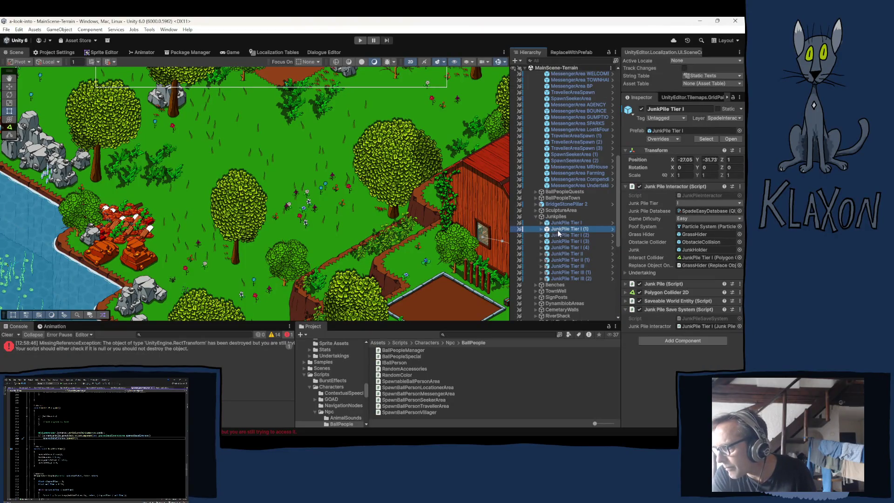
left_click(560, 236)
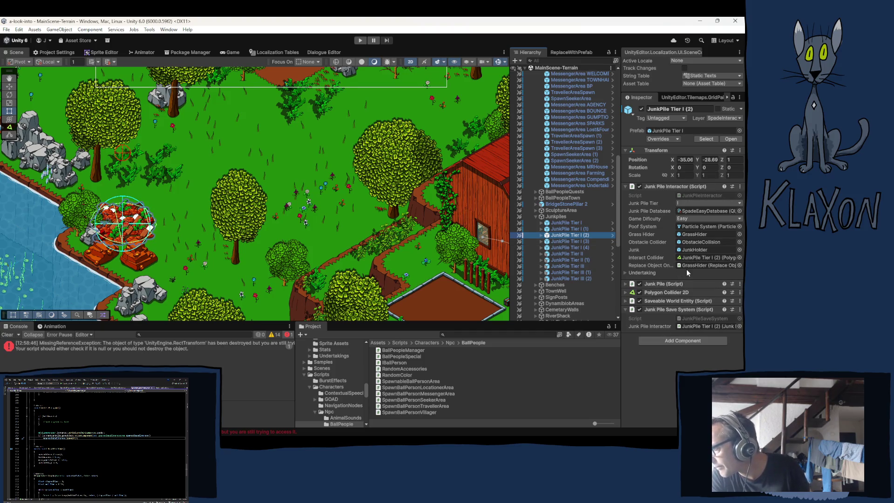
left_click(625, 285)
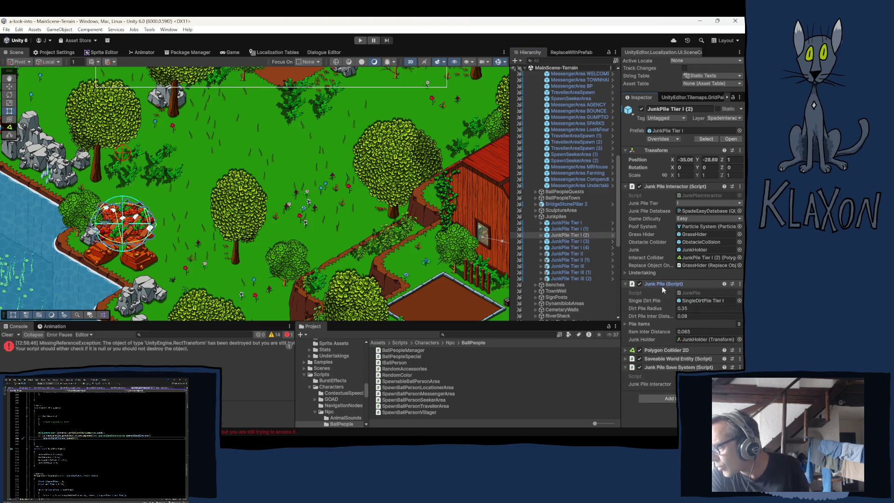
left_click(624, 284)
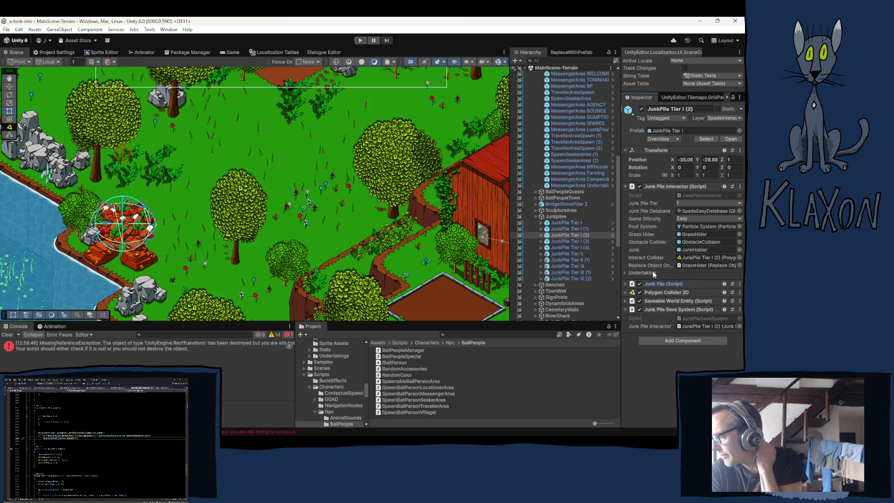
left_click(640, 272)
left_click(640, 273)
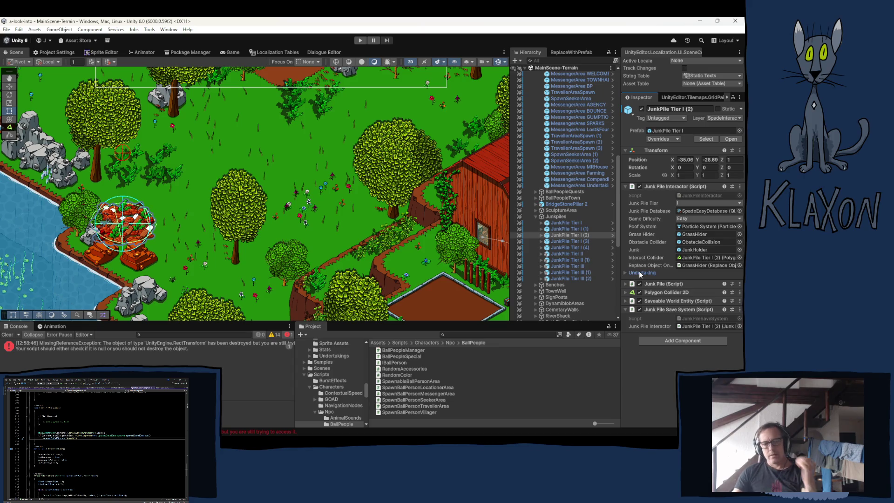
mouse_move(326, 435)
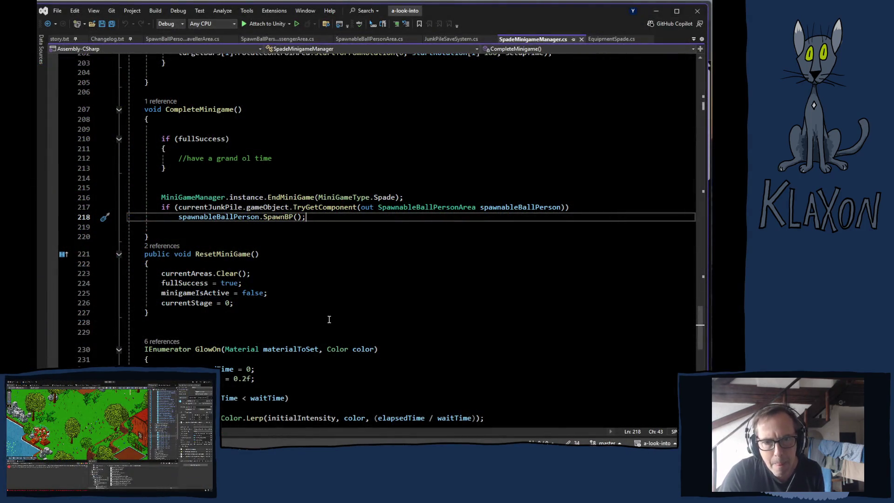
Scroll SpadeMinigameManager.cs, then bring up EquipmentSpade.cs at its GetNearestItem method.
scroll(327, 284, "up", 5)
scroll(328, 283, "up", 5)
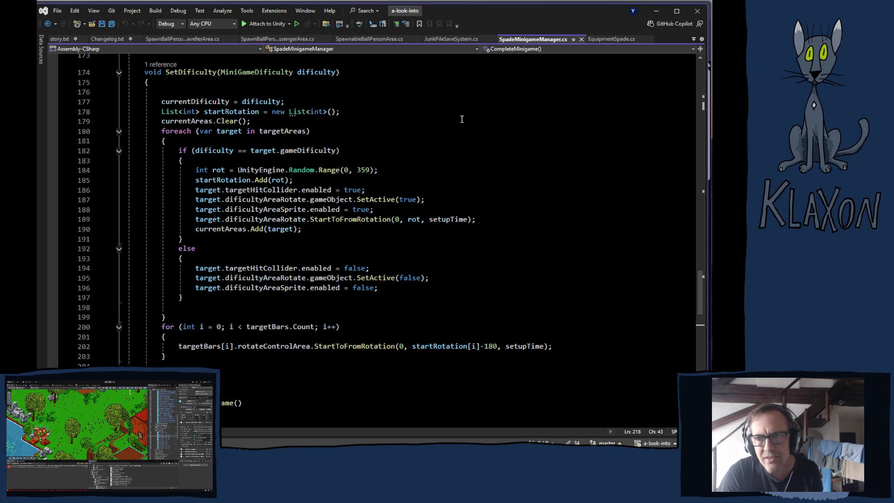
left_click(610, 39)
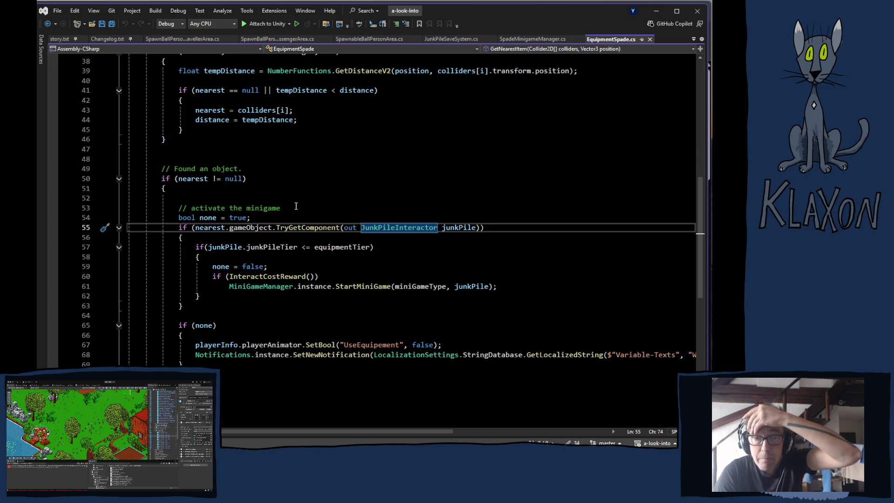
scroll(270, 179, "up", 3)
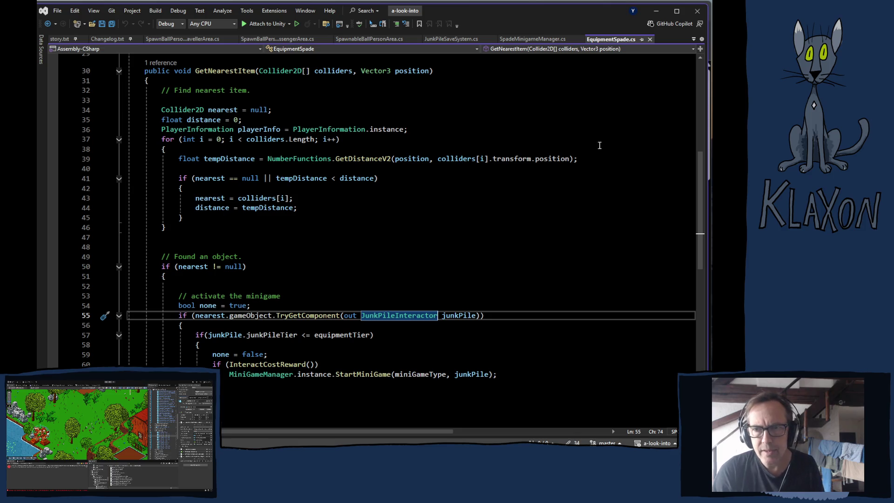
Duplicate the tempDistance line and comment out the copy on line 40.
left_click(590, 156)
key("ctrl+d")
left_click(179, 170)
type("//")
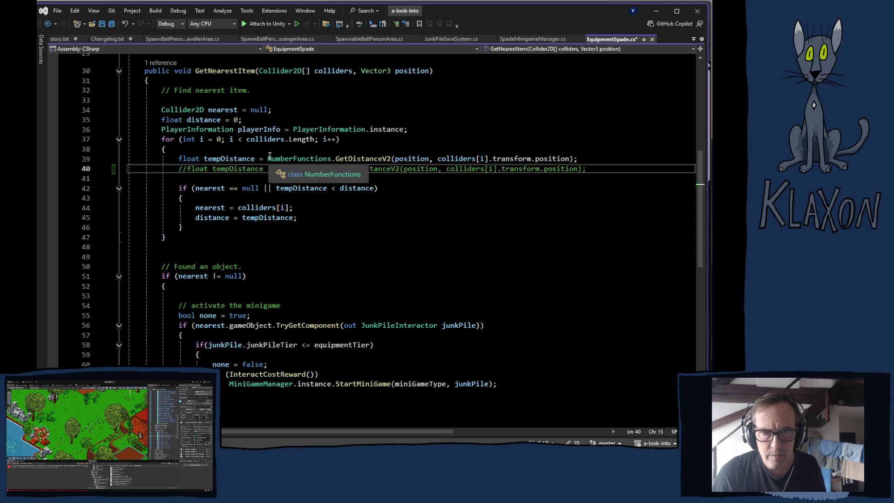
On line 39, replace the transform-position distance call with colliders[i].ClosestPoint(position).
mouse_move(269, 158)
left_mouse_down()
mouse_move(447, 159)
mouse_move(437, 156)
left_mouse_up()
key("Delete")
left_click_drag(319, 158, 408, 158)
key("Delete")
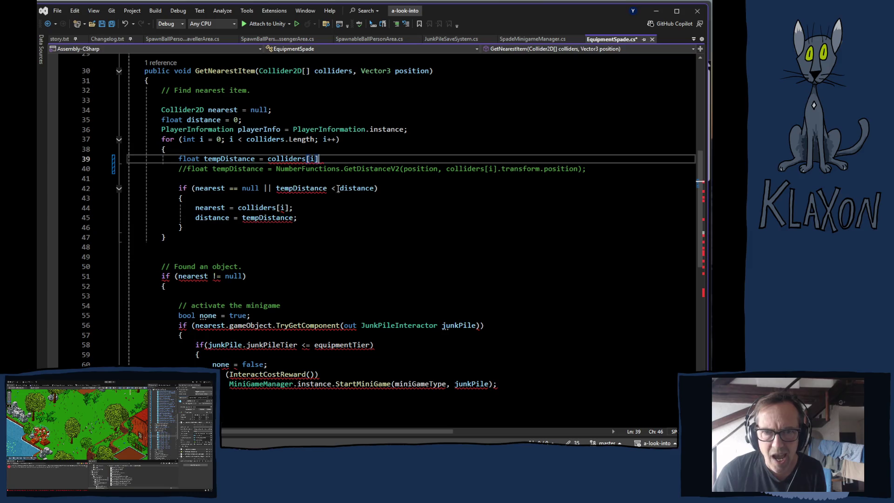
type(".")
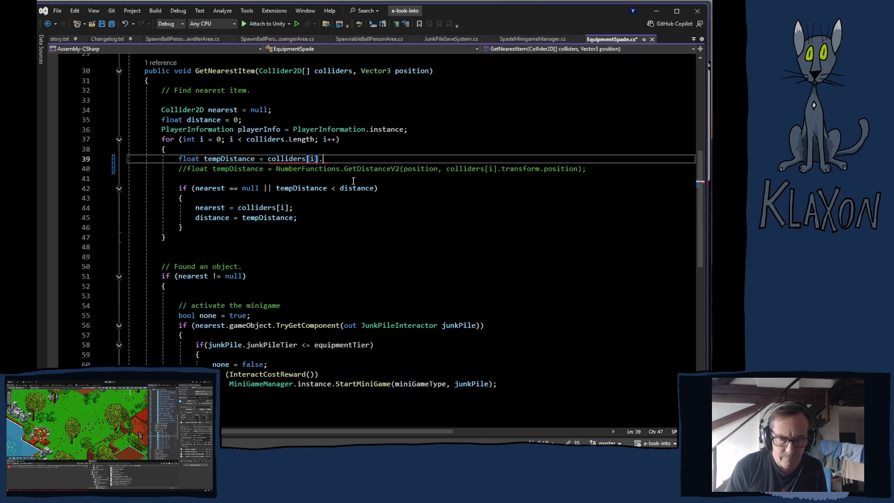
scroll(372, 200, "down", 2)
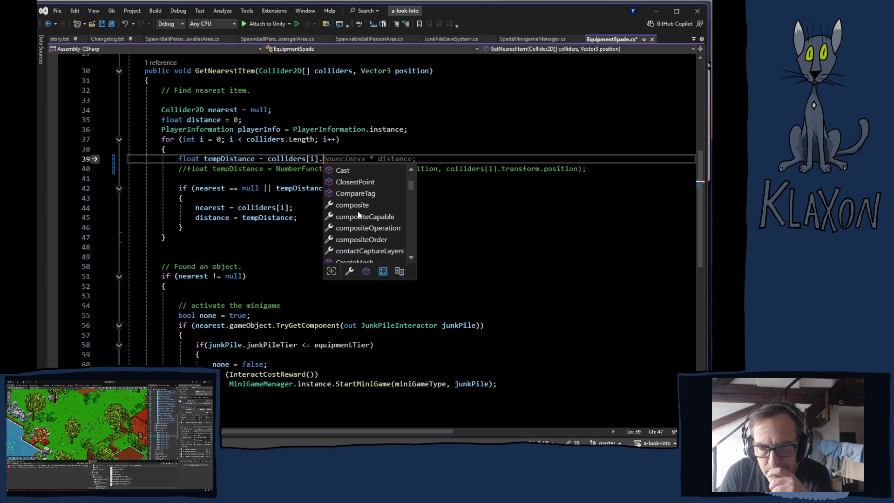
left_click(363, 182)
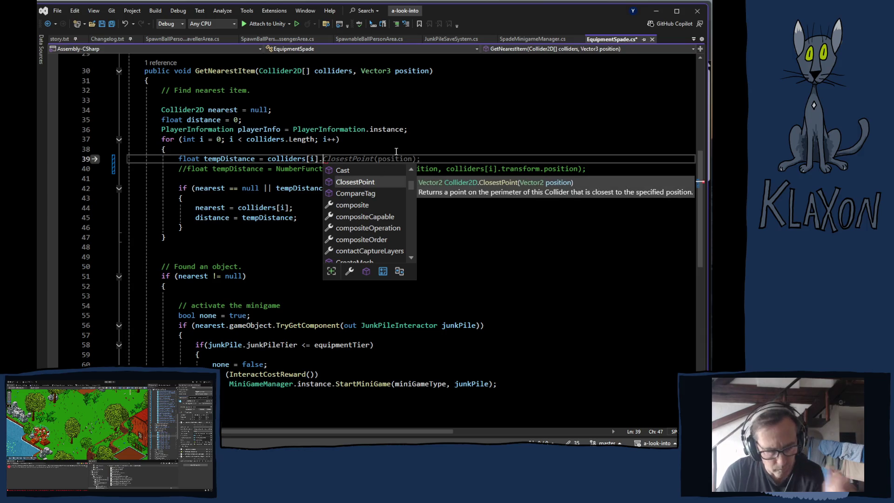
key("Tab")
key("Tab")
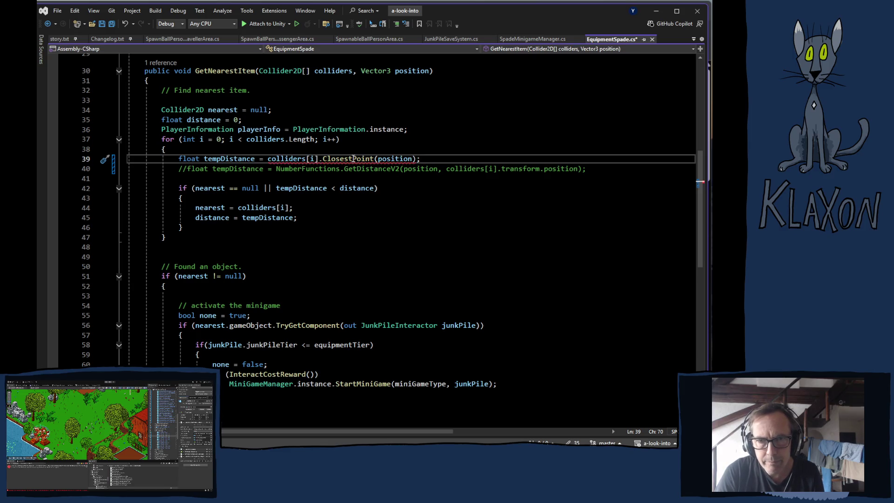
mouse_move(349, 158)
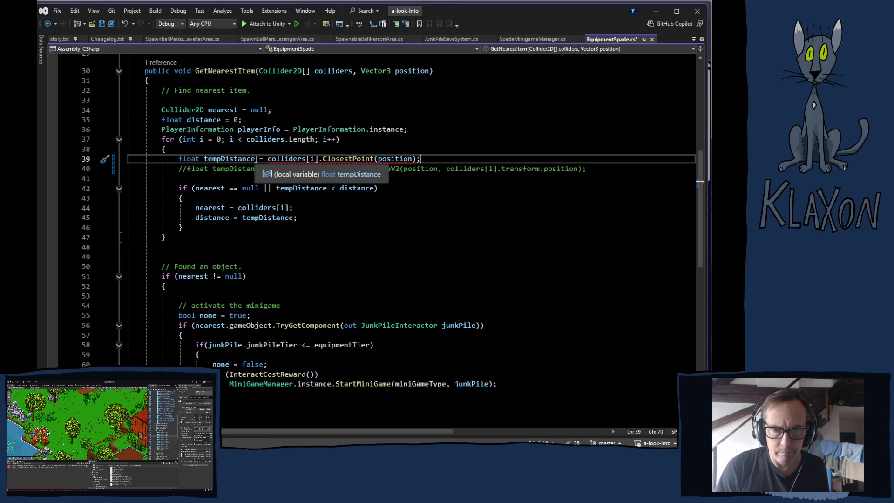
Store the line 39 result as Vector2 tempPos instead of float tempDistance.
double_click(233, 159)
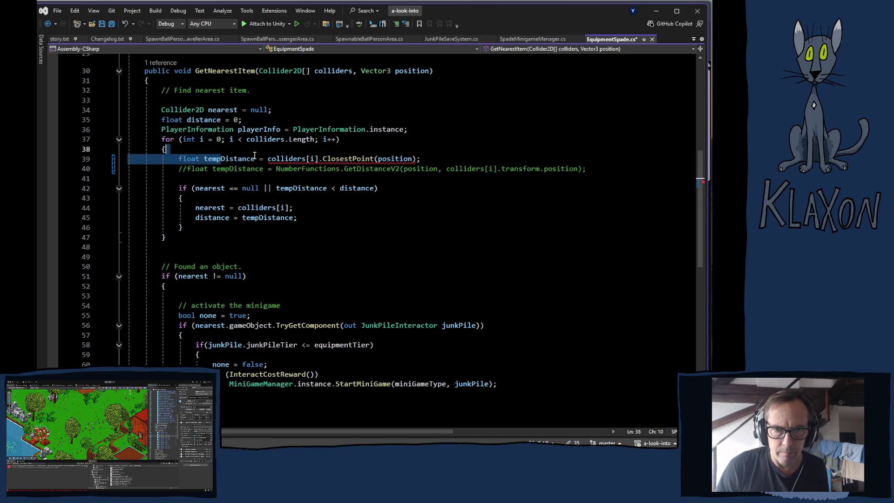
type("tempPos")
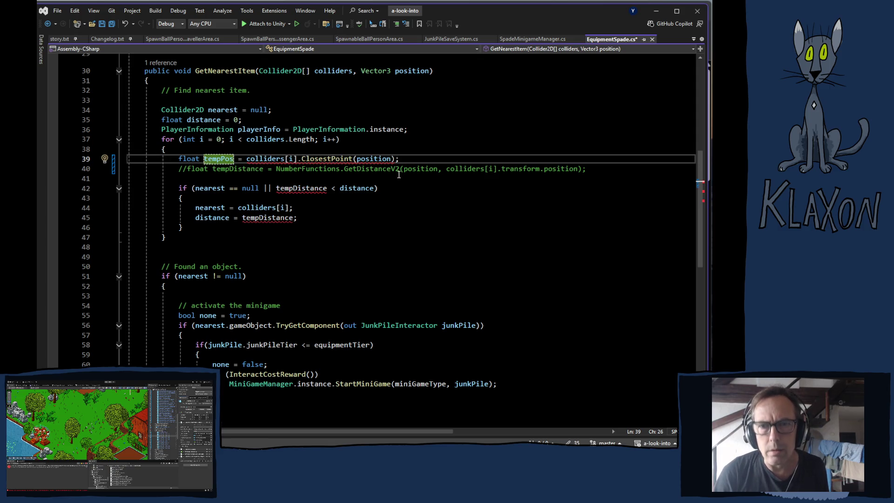
double_click(189, 158)
type("Vect")
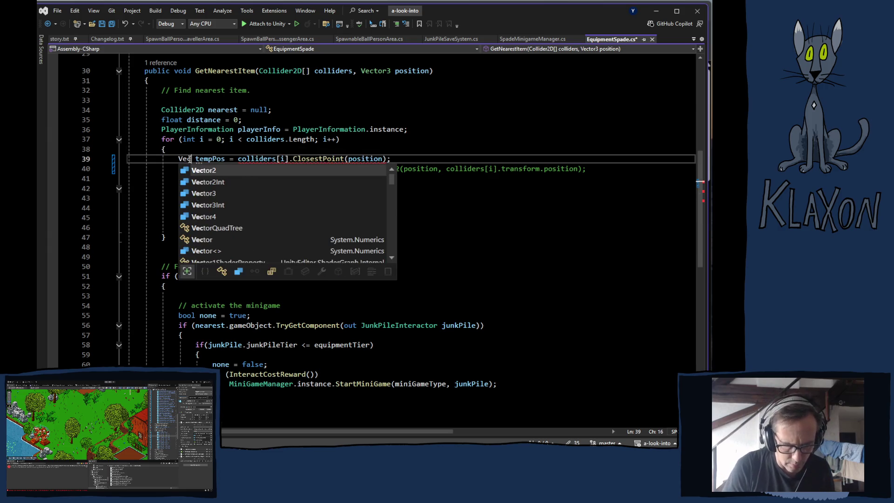
type("or2")
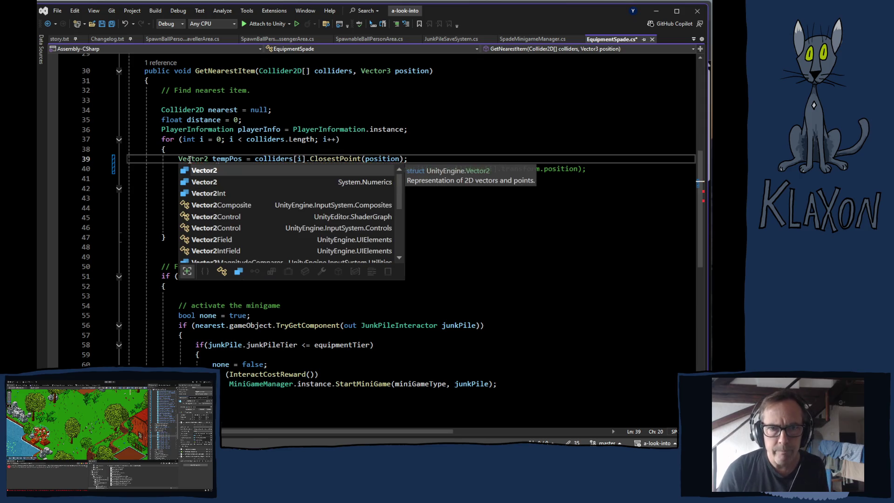
key("Escape")
key("Up")
Uncomment line 40 so GetDistanceV2 receives tempPos, and save EquipmentSpade.cs.
left_click(187, 170)
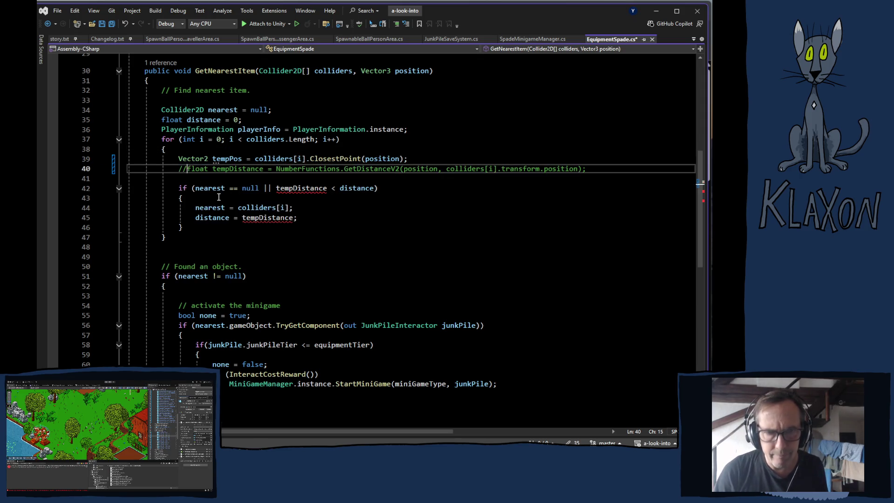
key("BackSpace")
key("BackSpace")
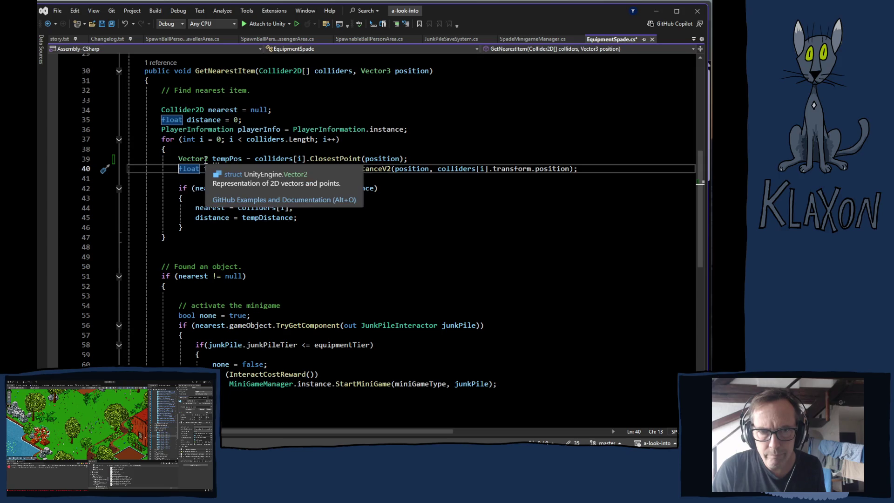
left_click(442, 169)
left_click_drag(446, 169, 573, 174)
type("temp")
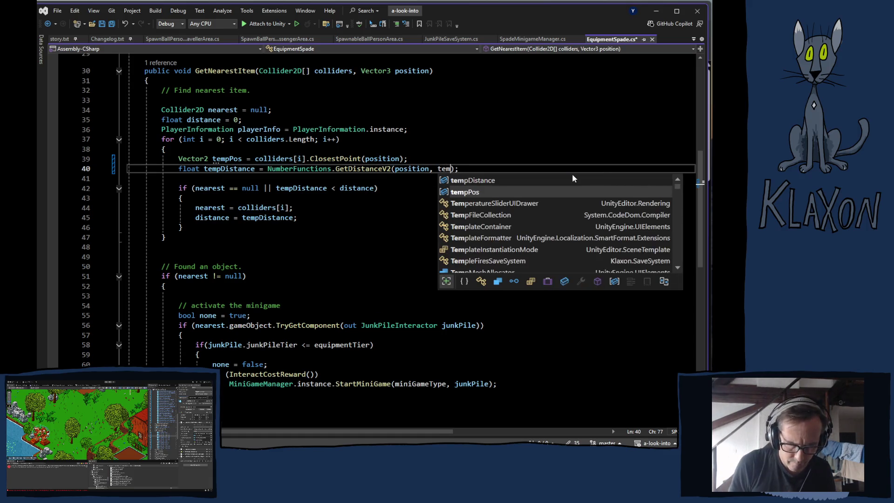
type("po")
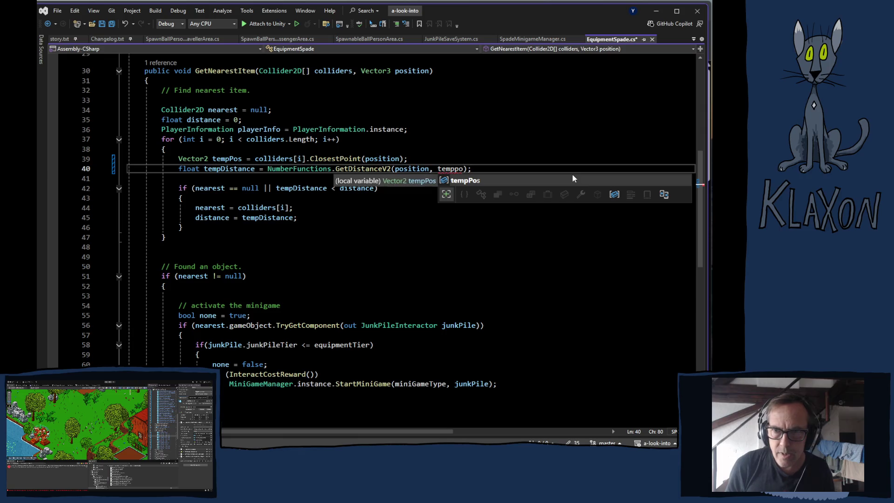
key("Tab")
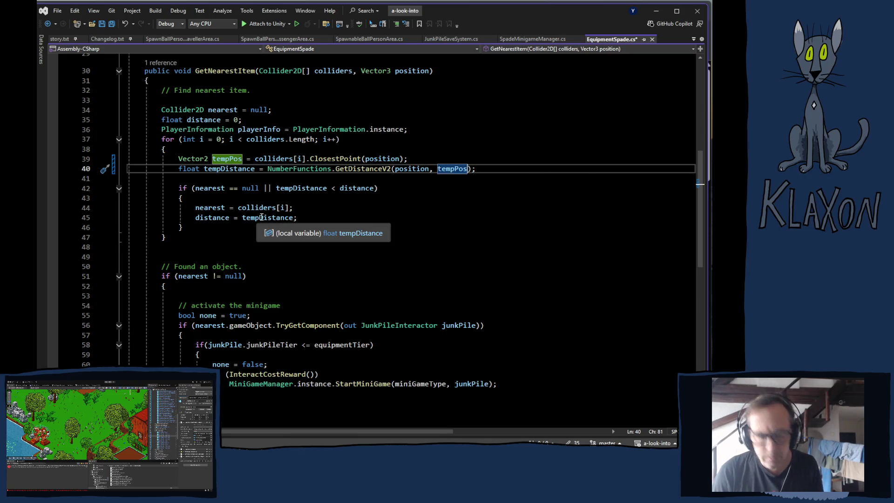
key("ctrl+s")
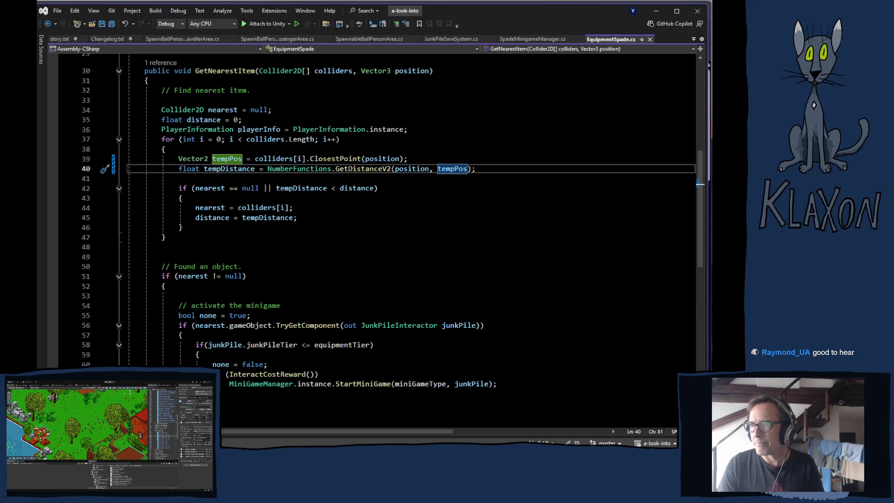
Switch from Visual Studio back to the Unity editor with the terrain scene.
key("alt+Tab")
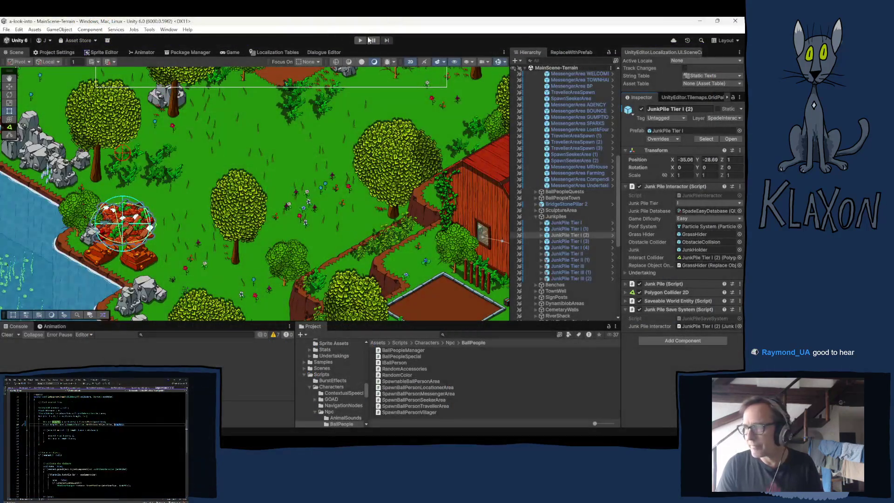
Enter play mode and start a New Game, confirming the new save and entering the world.
left_click(359, 42)
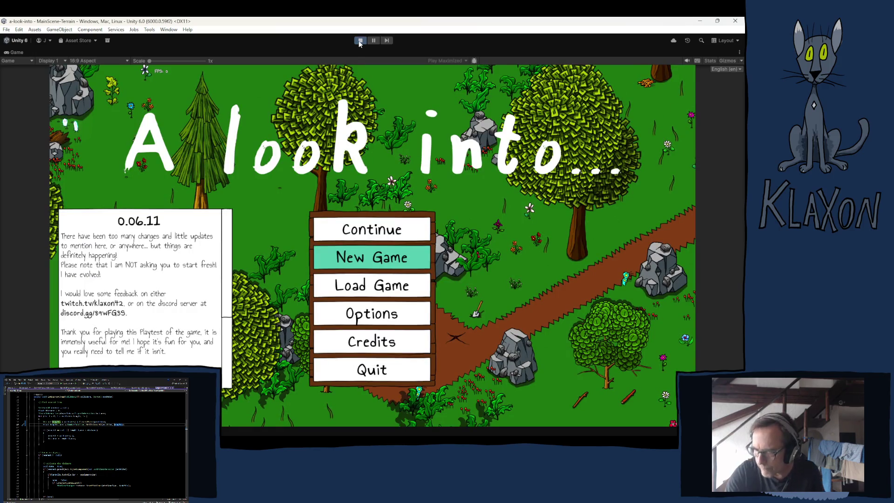
left_click(357, 257)
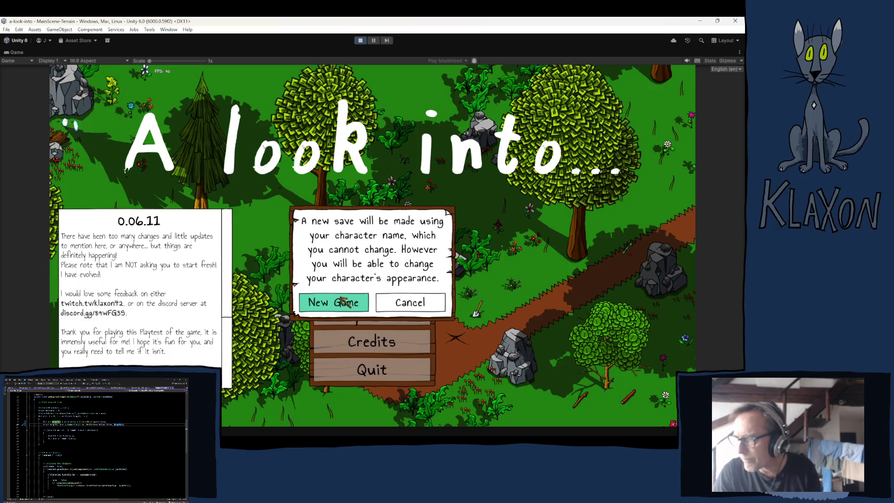
left_click(347, 301)
left_click(391, 311)
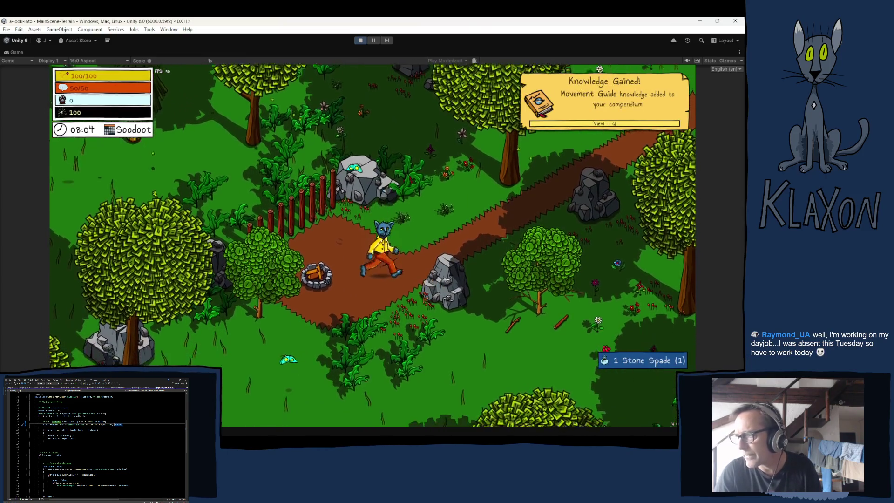
Walk to the junk pile and dig it twice through the timing-wheel minigame.
key("s")
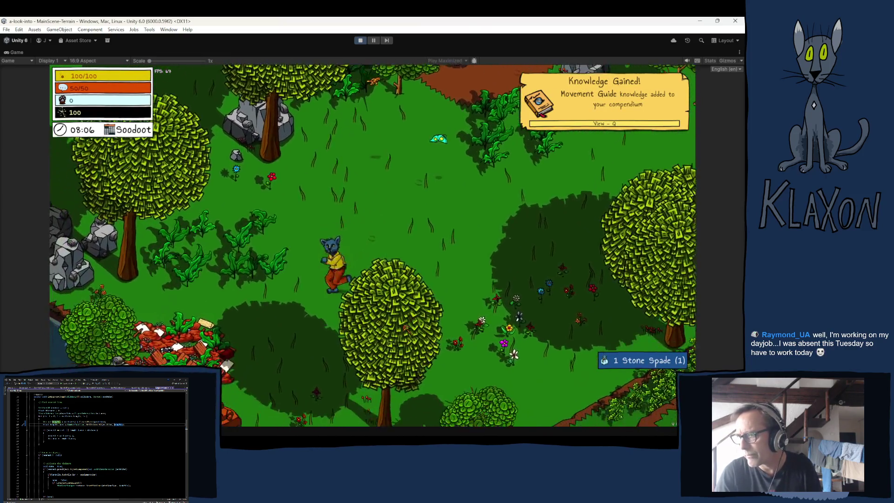
key("Tab")
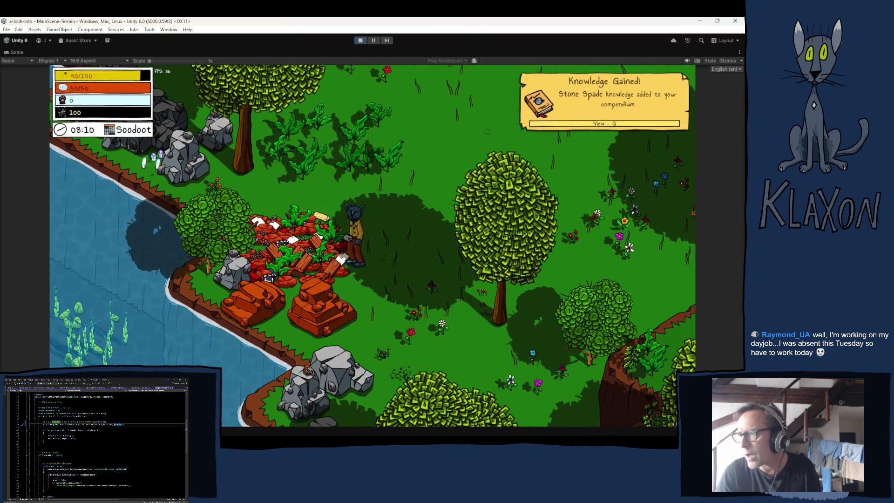
key("e")
key("e")
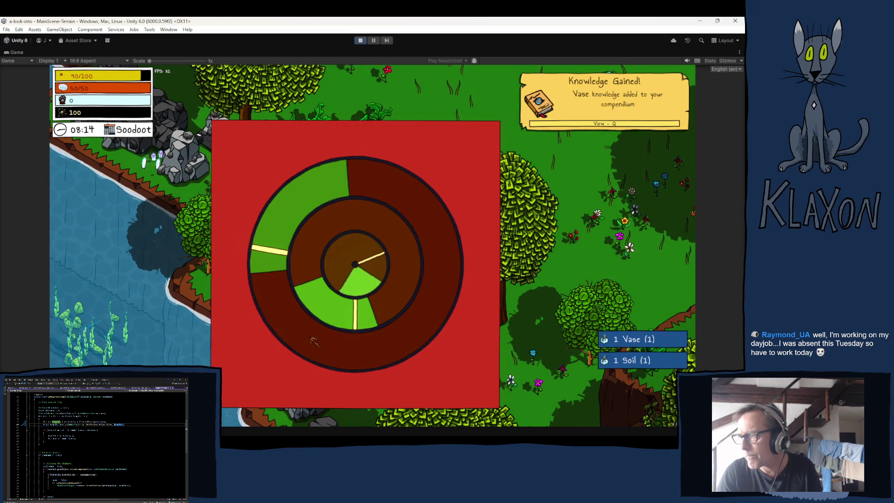
key("e")
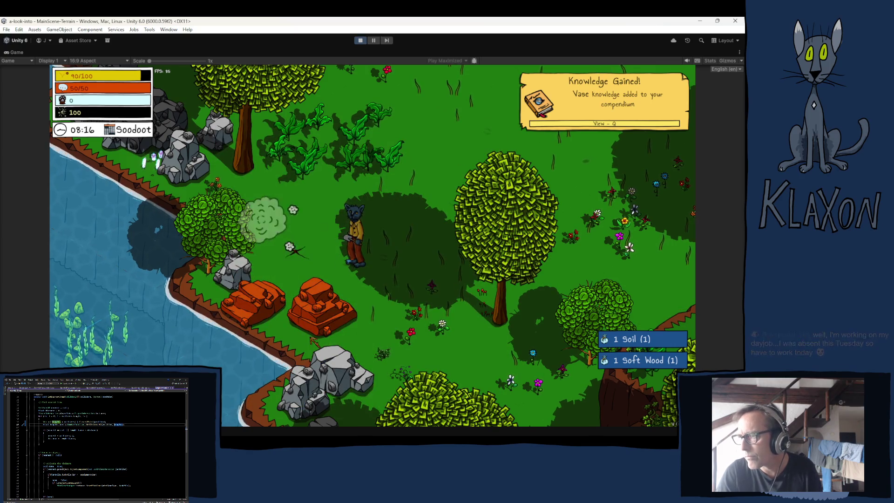
key("w")
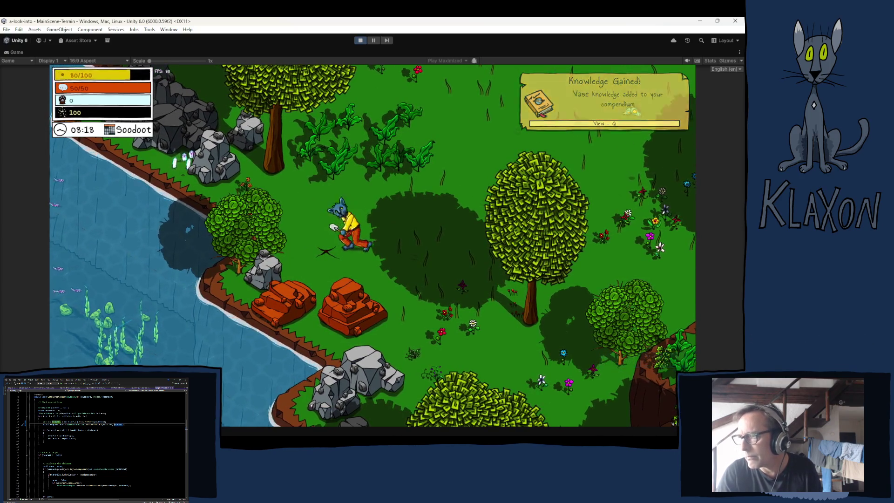
key("e")
key("e")
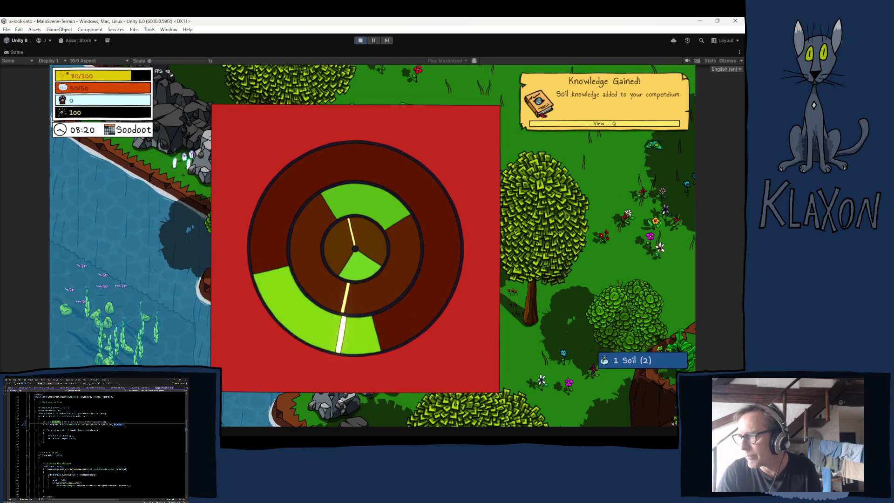
key("e")
key("e")
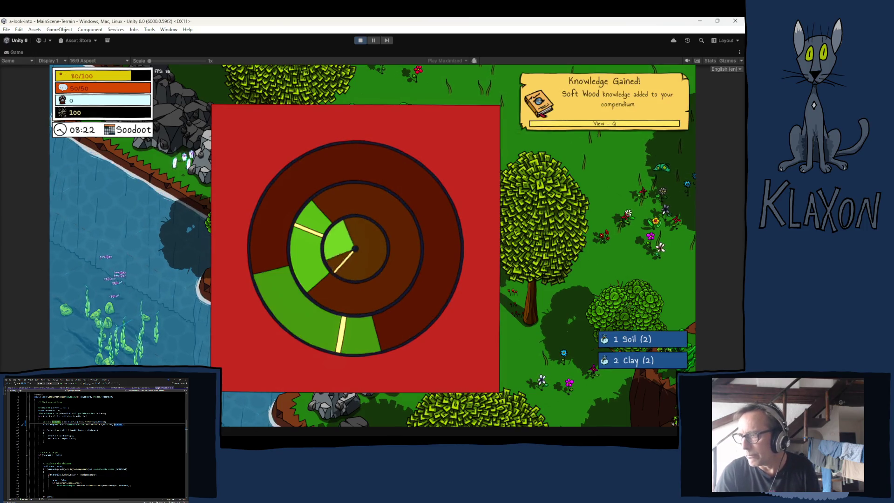
key("e")
Collect clay, dismiss the quest message, and dig the clearing's ground for soil.
key("e")
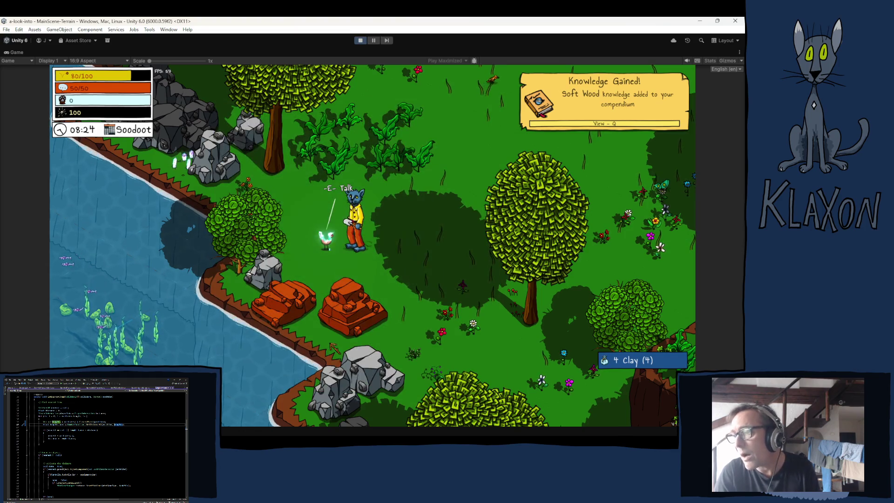
key("w")
key("e")
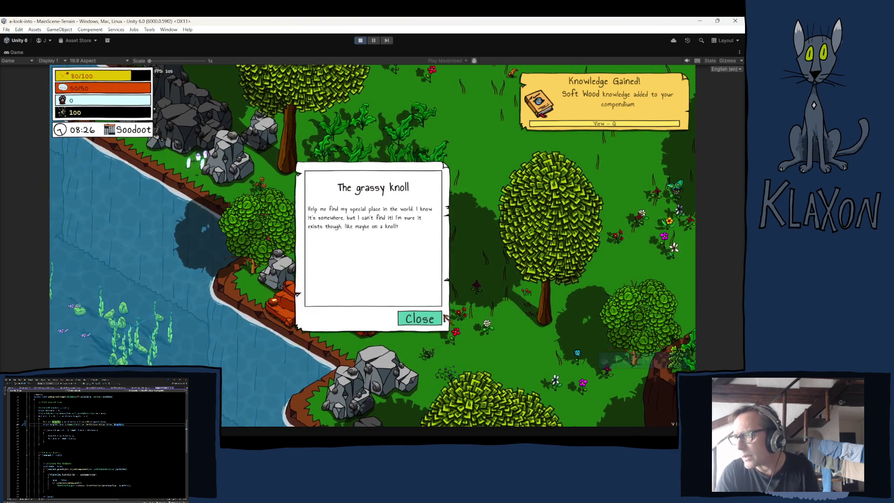
key("e")
key("d")
key("w")
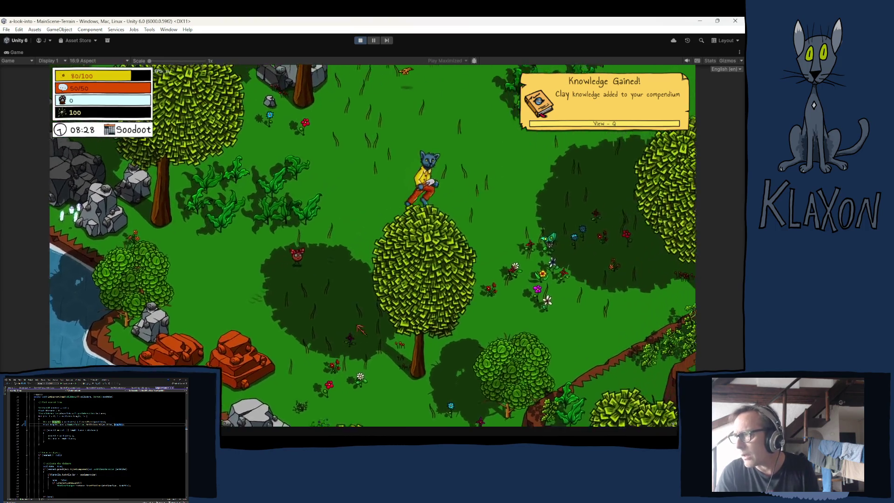
key("e")
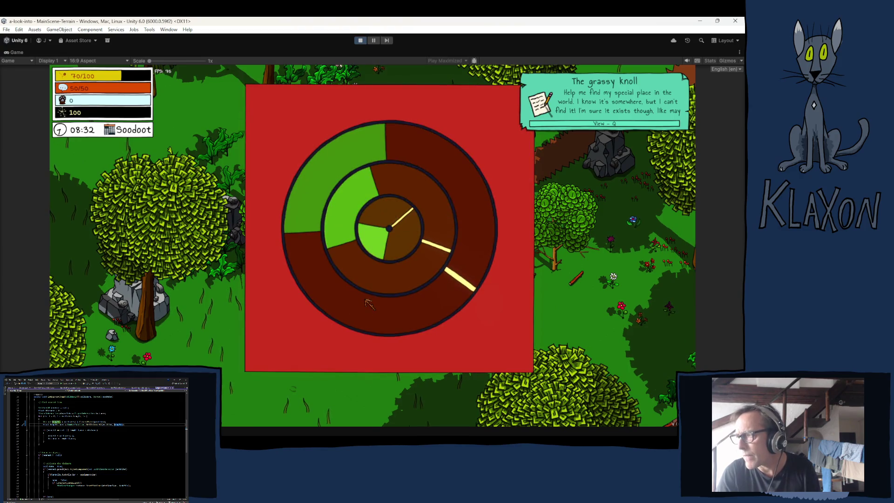
key("e")
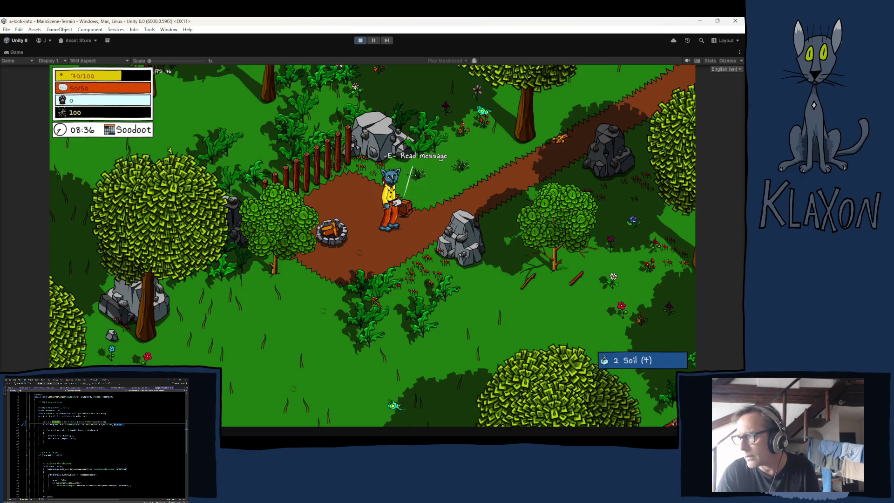
Read the campfire welcome message, rest to restore energy, and talk to the chicken.
key("e")
left_click(423, 331)
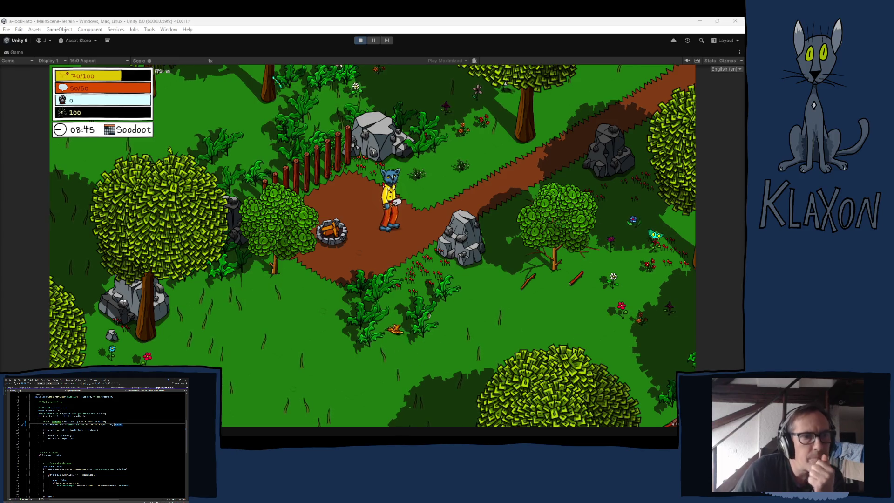
left_click(364, 226)
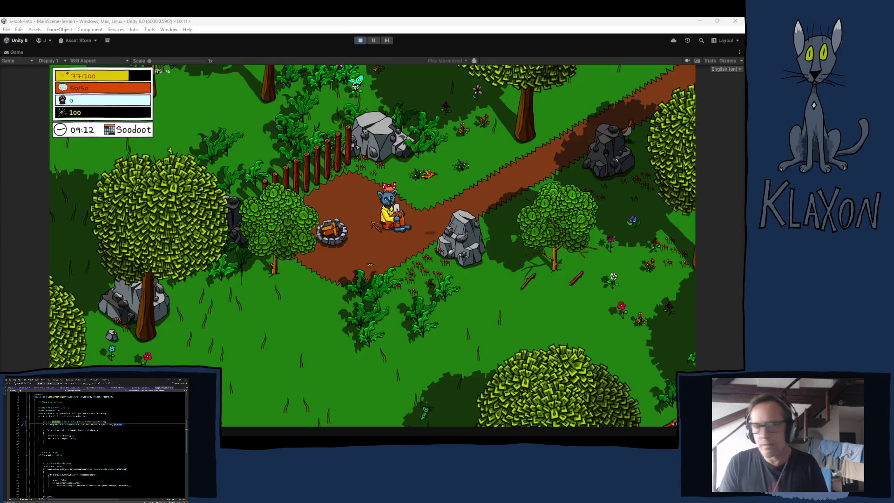
key("w")
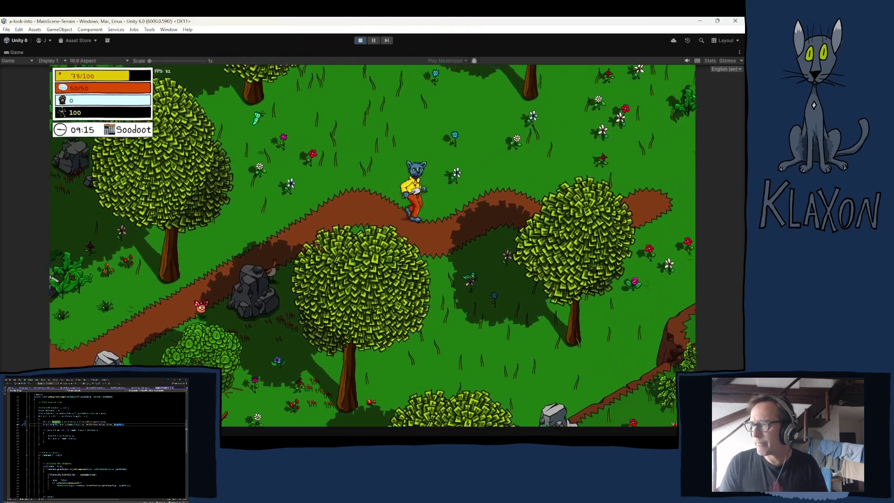
key("space")
key("space")
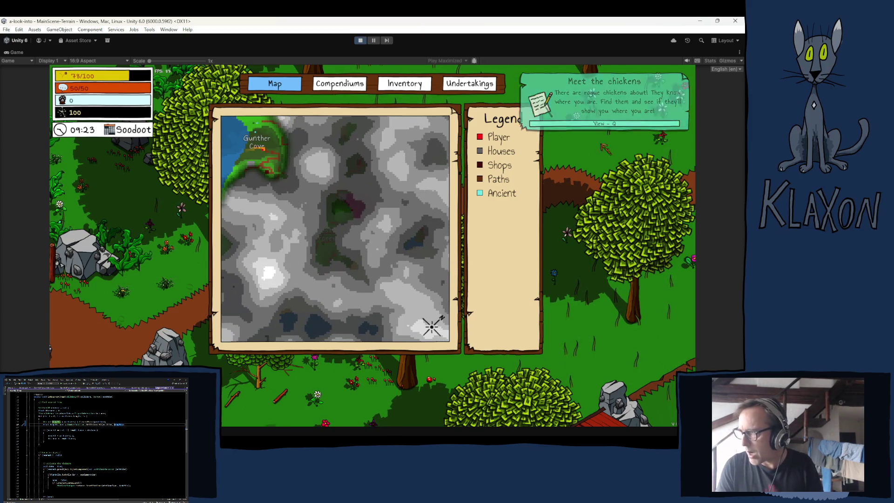
Close the map, run along the path, and dig up Soil and Soft Wood.
key("Escape")
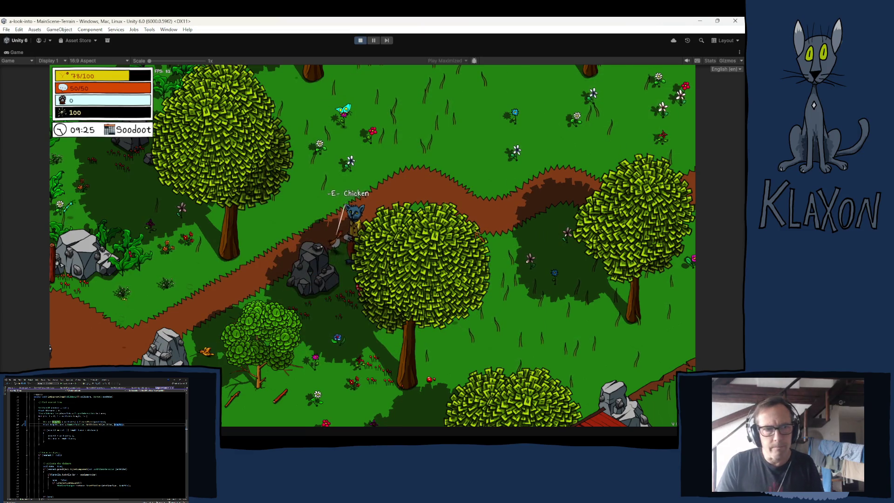
key("d")
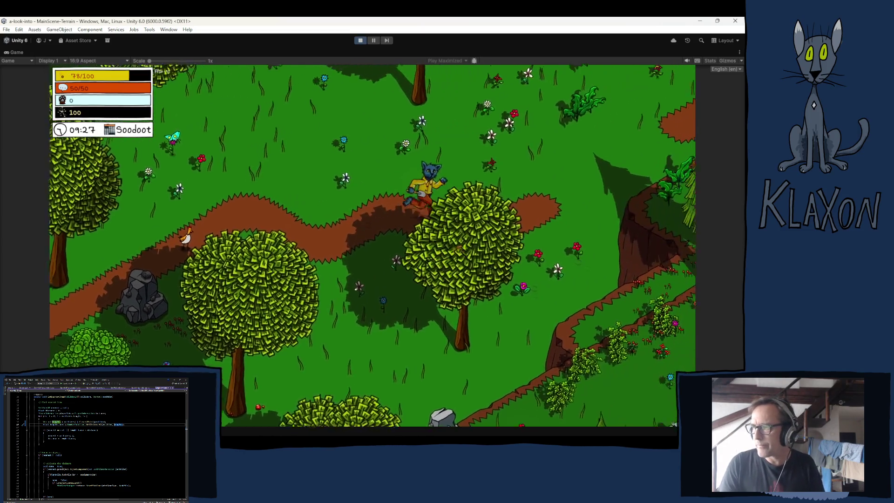
key("d")
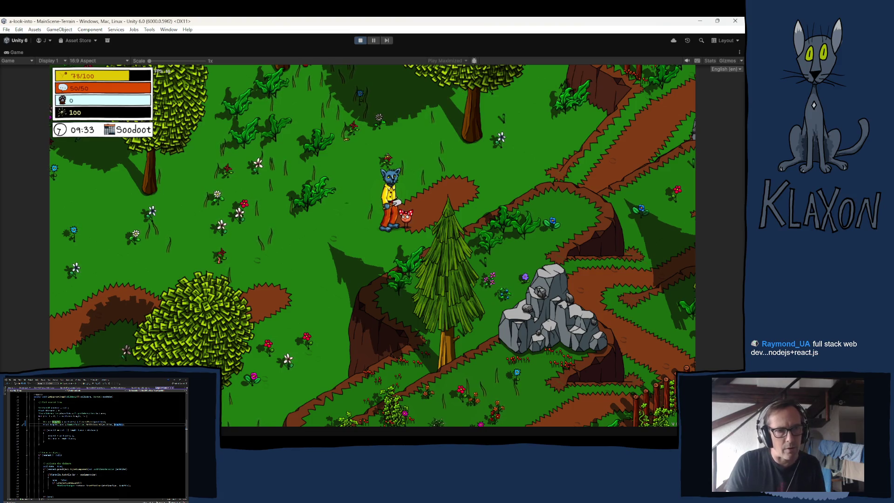
key("d")
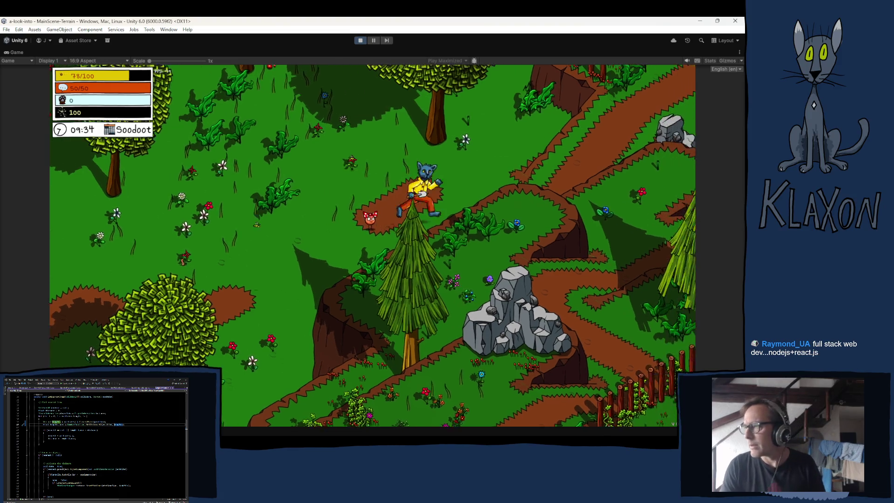
key("d")
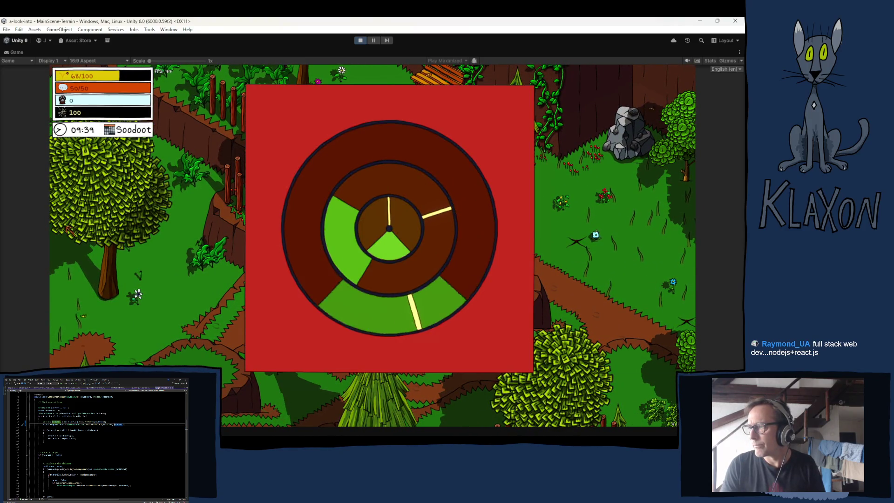
key("space")
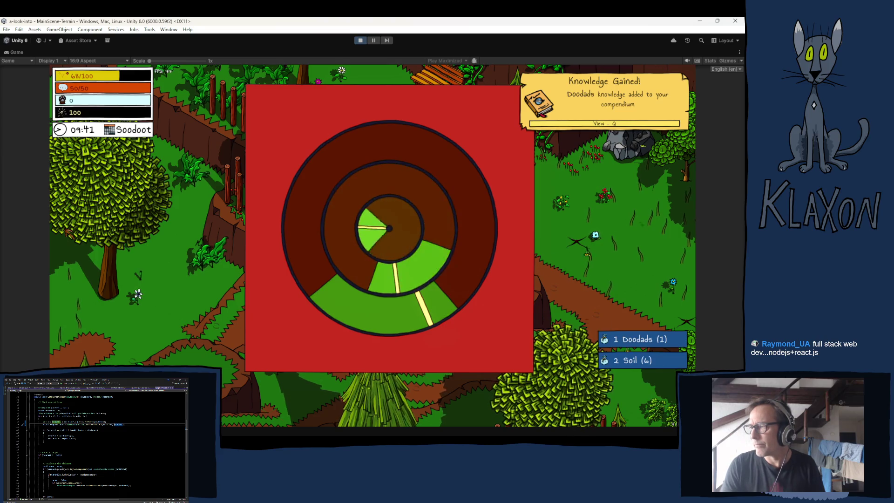
key("space")
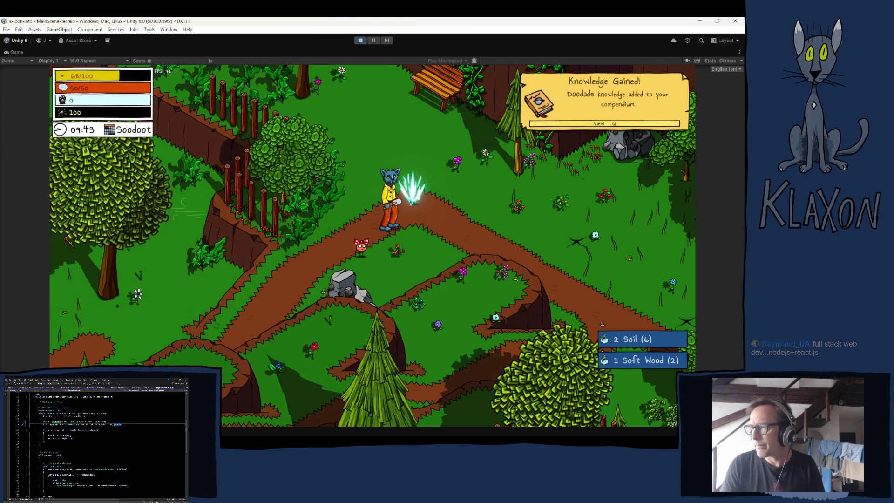
key("w")
Read and close the Compendiums Guide message, then stop play mode.
key("e")
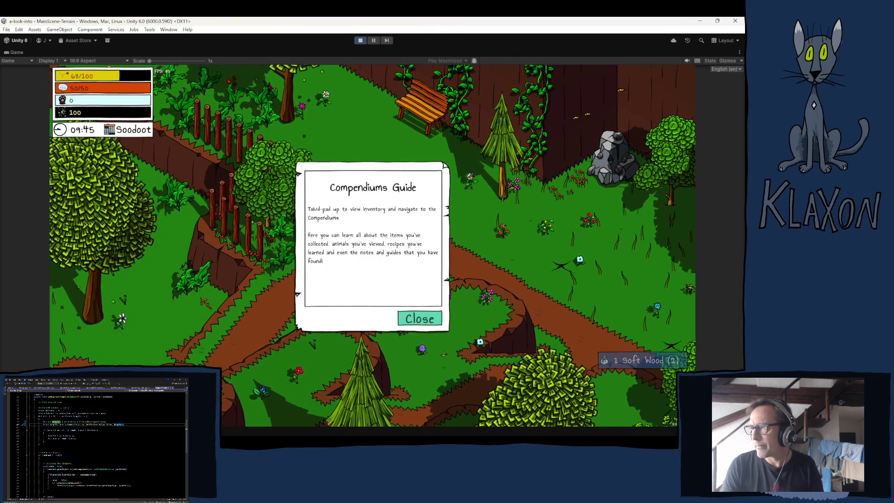
left_click(415, 322)
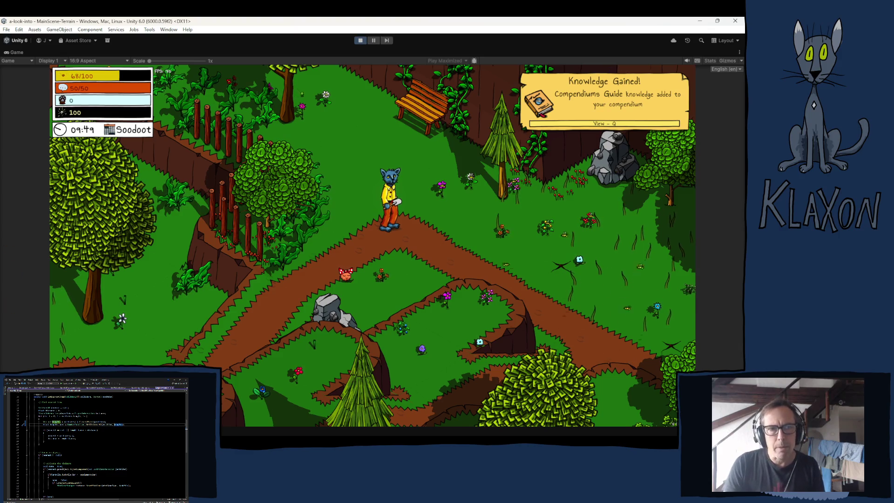
left_click(364, 41)
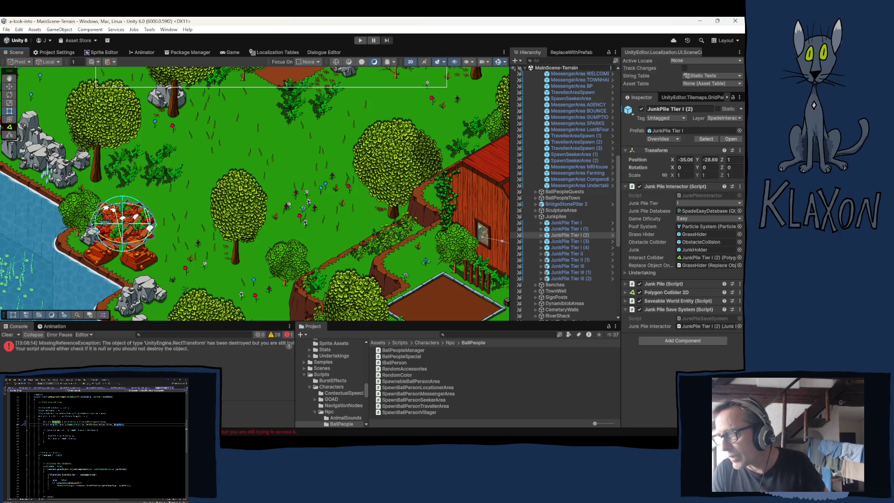
Pan the Scene view across the map's spawn areas, then collapse the Junkpiles group in the Hierarchy.
mouse_move(274, 190)
left_mouse_down()
mouse_move(213, 241)
mouse_move(395, 138)
mouse_move(342, 147)
left_mouse_up()
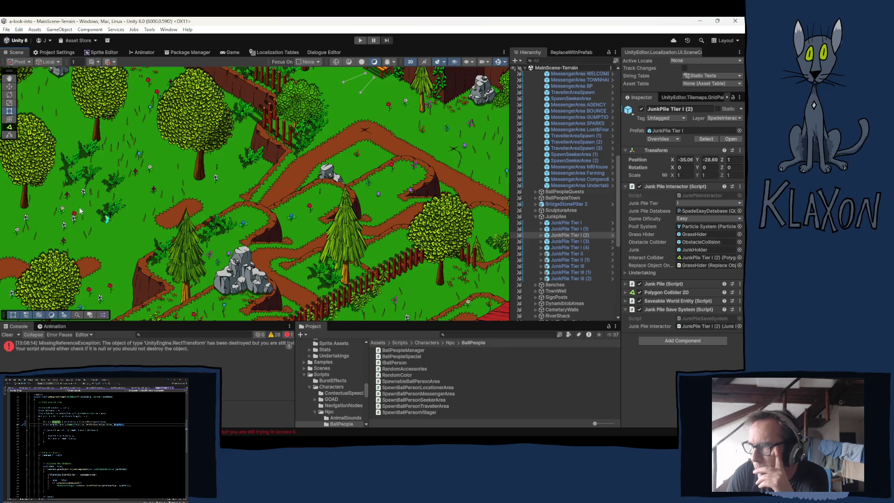
mouse_move(46, 203)
left_mouse_down()
mouse_move(155, 215)
mouse_move(310, 198)
left_mouse_up()
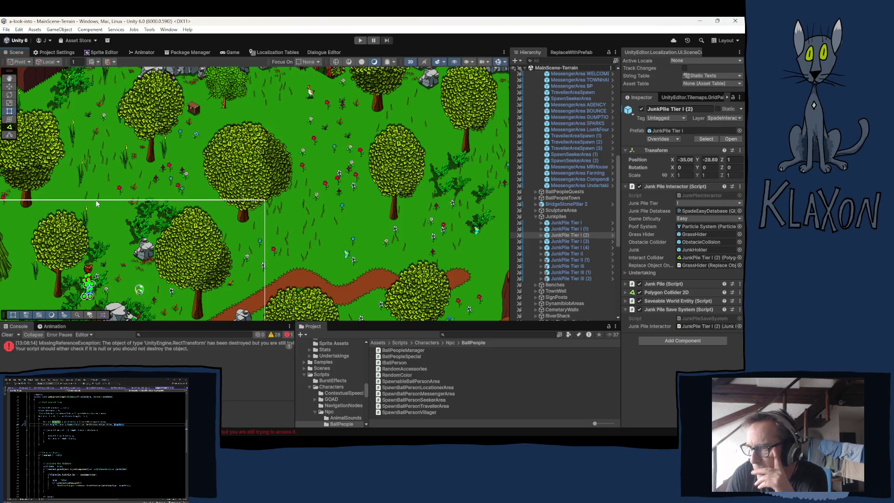
left_click_drag(47, 200, 224, 239)
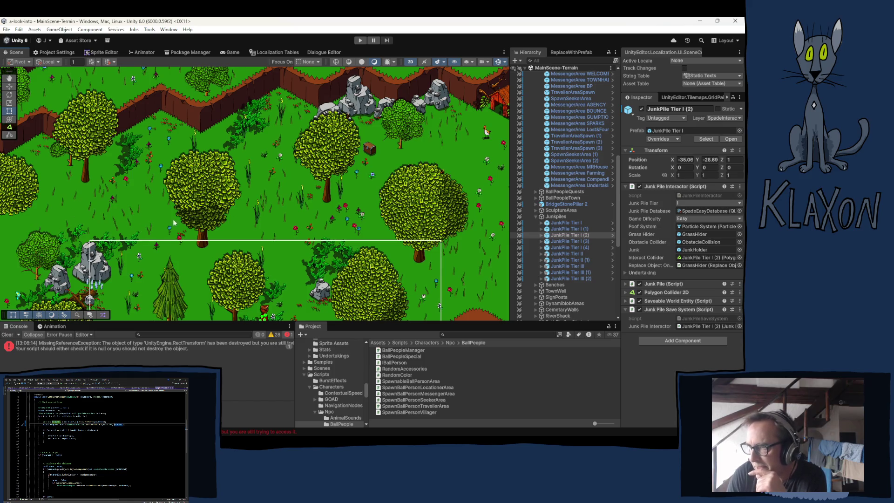
left_click(535, 217)
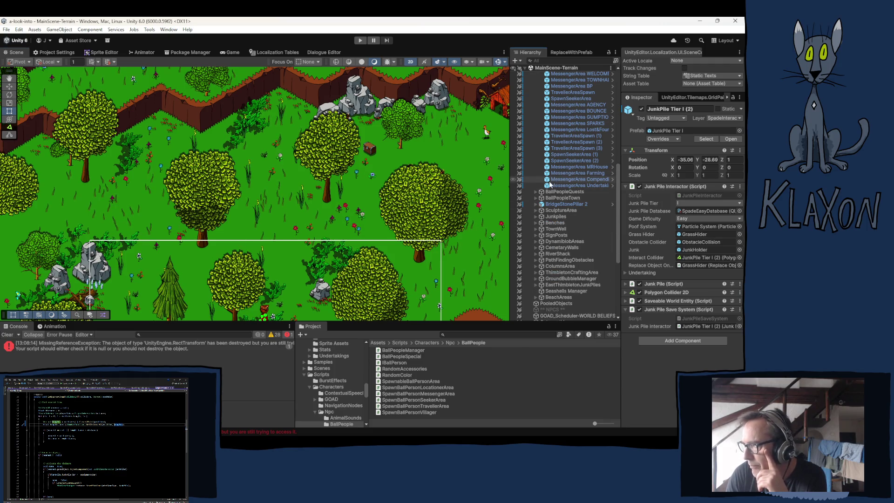
Apply TravellerAreaSpawn's Junk Pile Interactor to the SpawnTravellerArea prefab and confirm TravellerAreaSpawn (1) references its own collider.
left_click(573, 92)
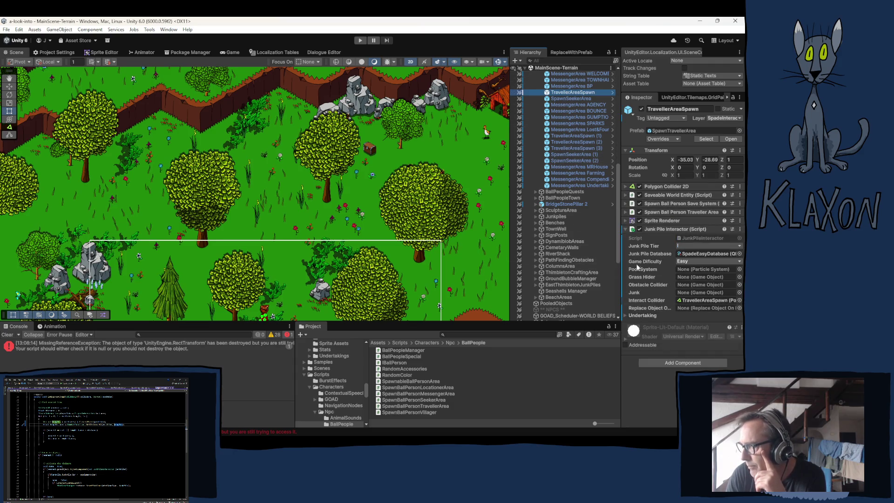
right_click(661, 228)
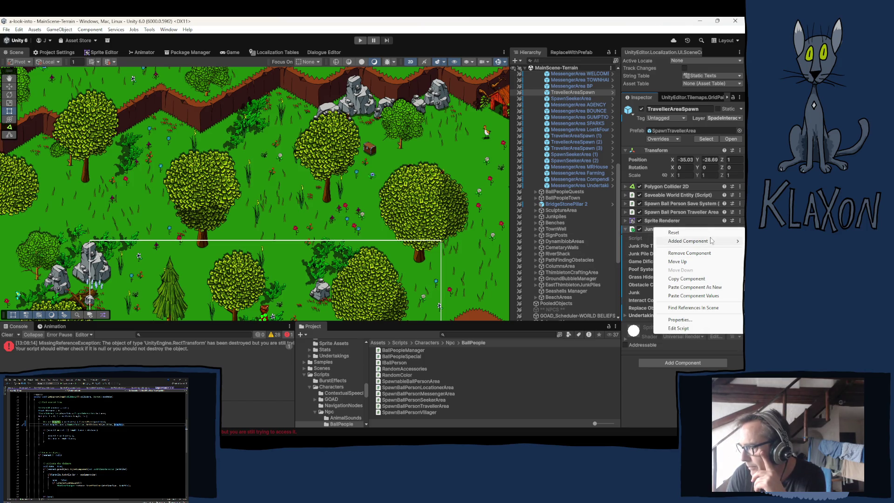
mouse_move(703, 242)
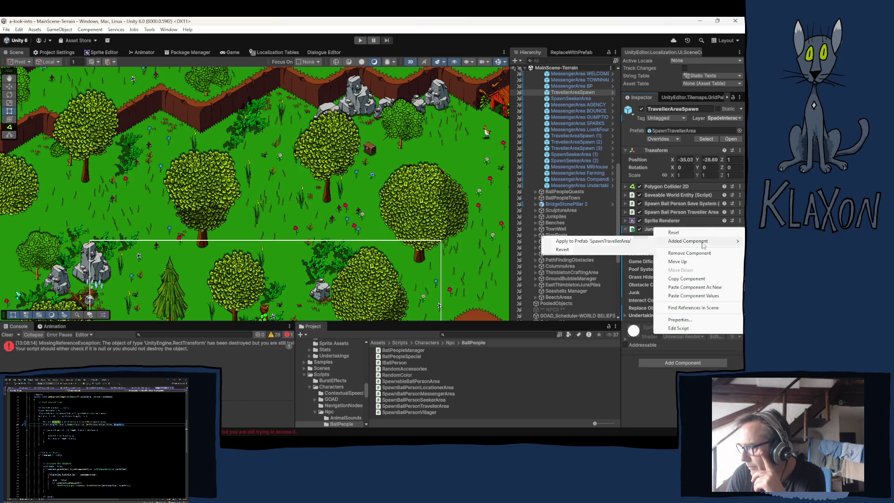
left_click(589, 242)
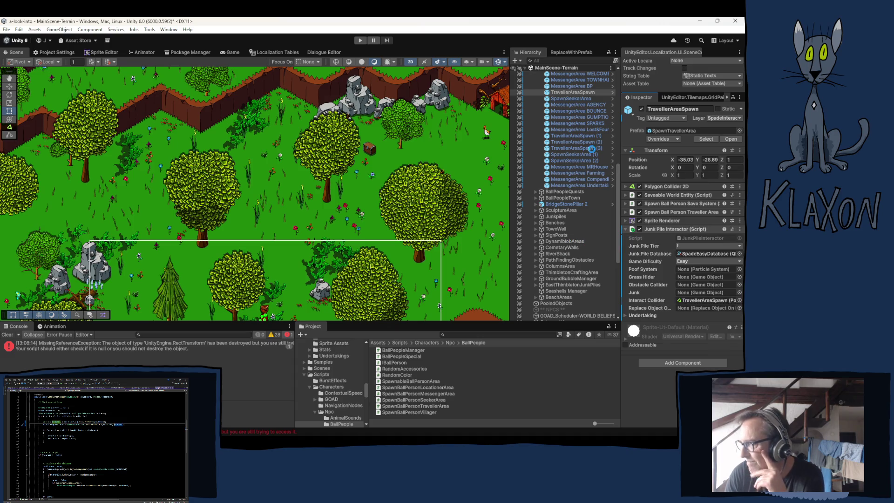
left_click(568, 135)
left_click(697, 301)
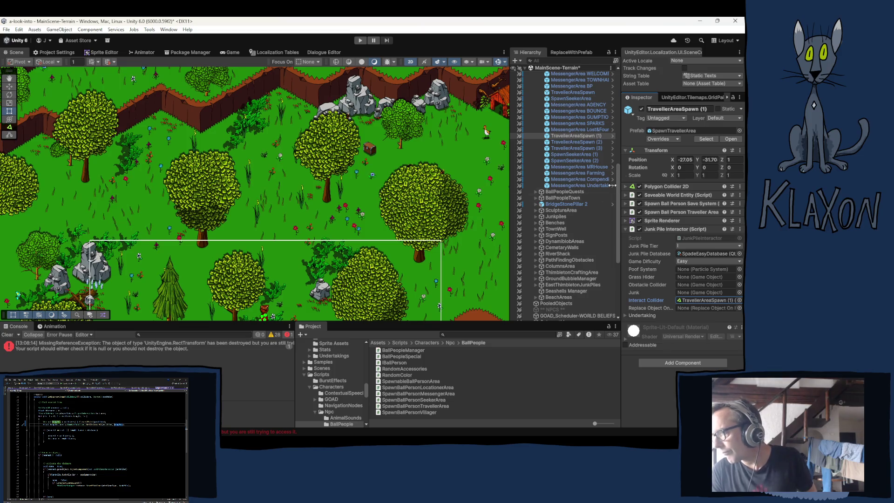
Inspect SpawnSeekerArea, (1) and (2), the last one seeking a single Equipment_Pickaxe I.
left_click(568, 100)
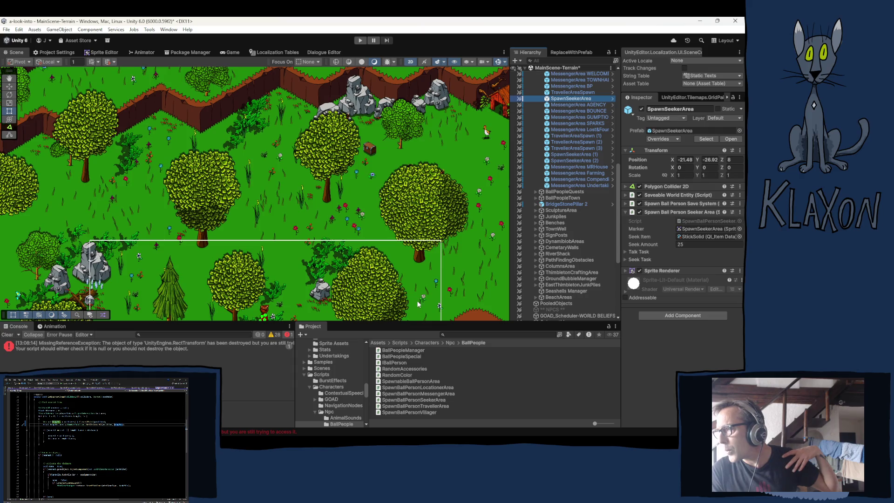
mouse_move(280, 279)
left_mouse_down()
mouse_move(508, 74)
mouse_move(119, 259)
mouse_move(139, 298)
mouse_move(153, 303)
left_mouse_up()
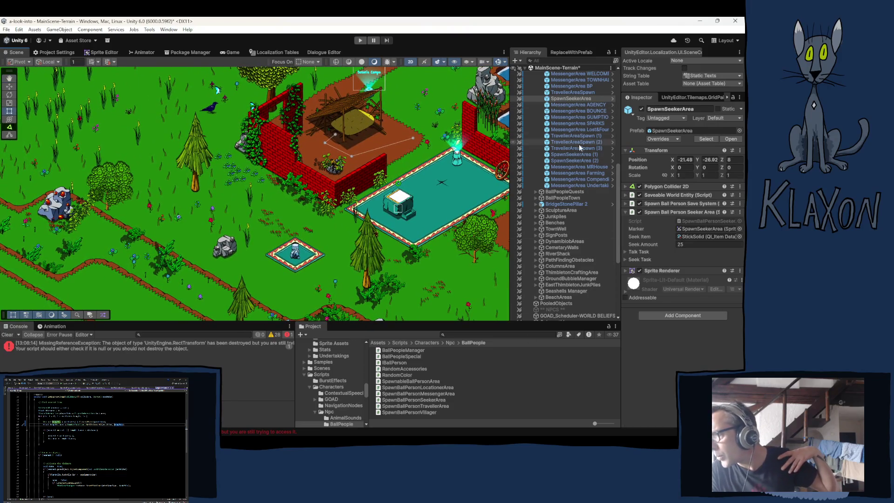
left_click(565, 154)
left_click(565, 160)
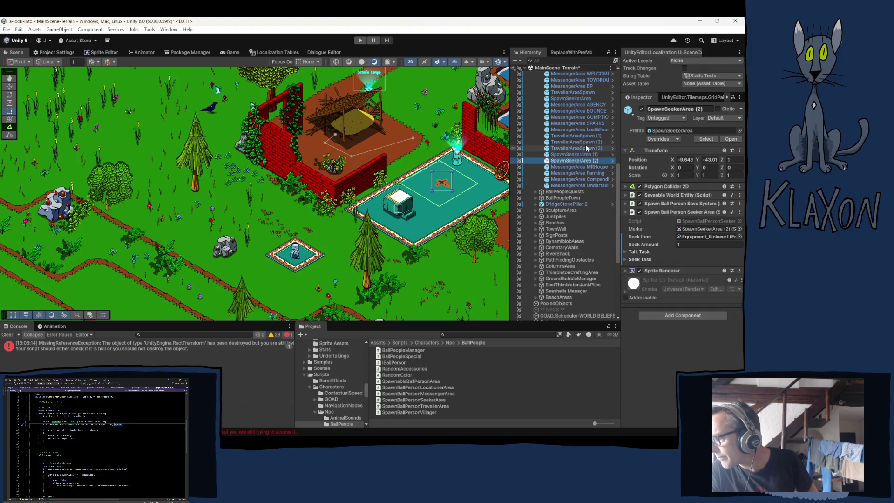
scroll(571, 132, "up", 3)
scroll(570, 132, "up", 2)
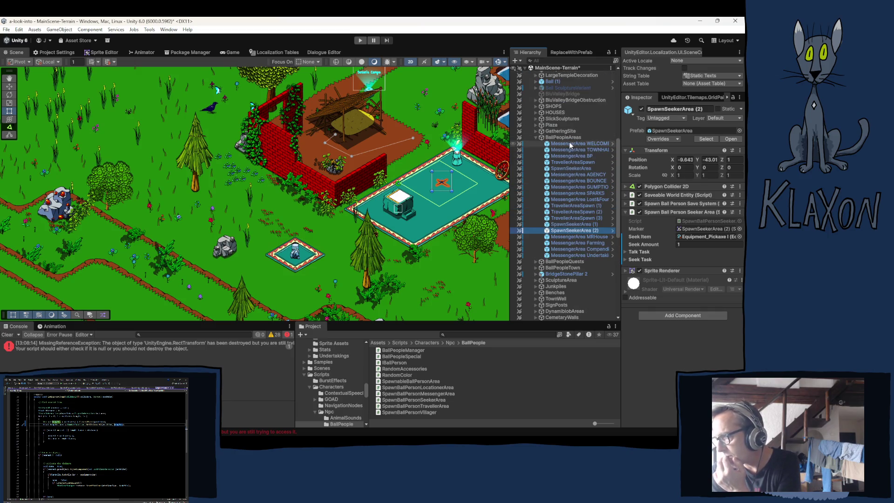
Inspect the WELCOME, TOWNHALL and Compendiums messenger areas, framing the last and expanding its trigger Polygon Collider 2D.
left_click(566, 143)
left_click(574, 149)
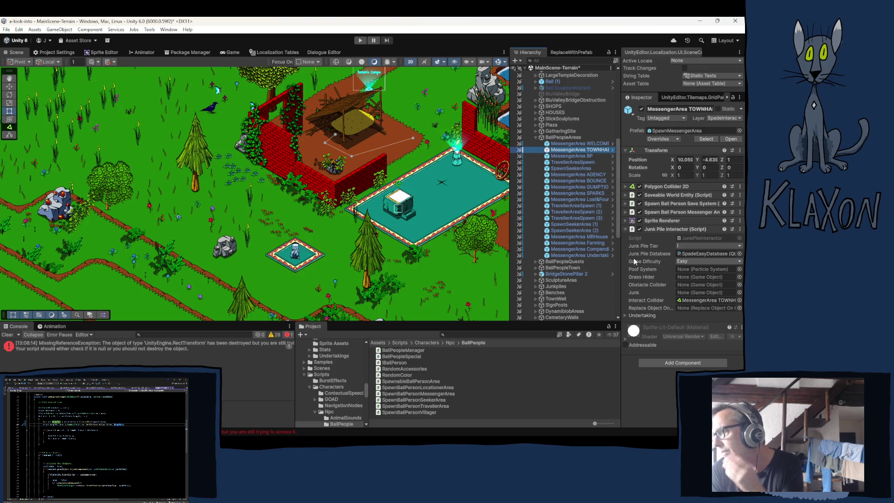
left_click(592, 248)
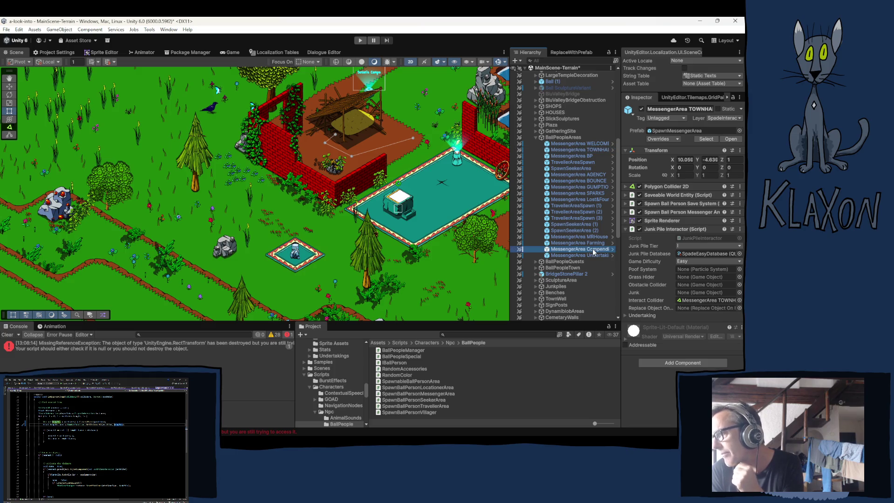
key("f")
scroll(245, 229, "down", 8)
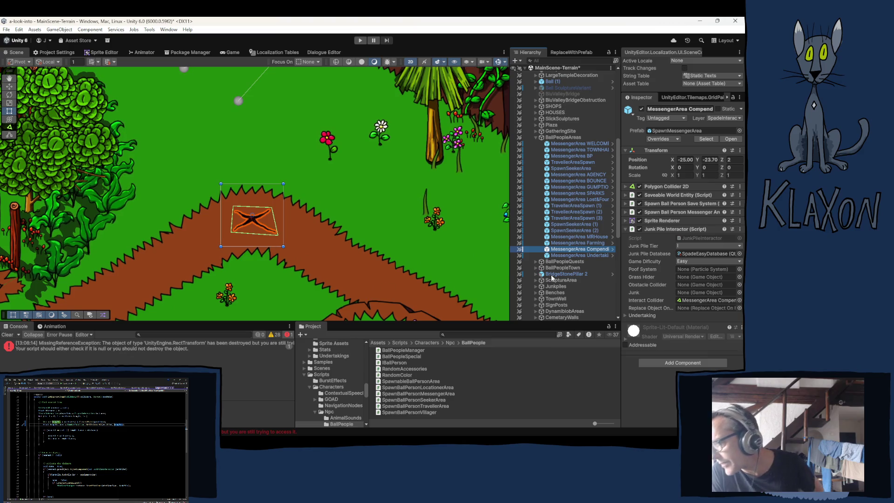
left_click(654, 186)
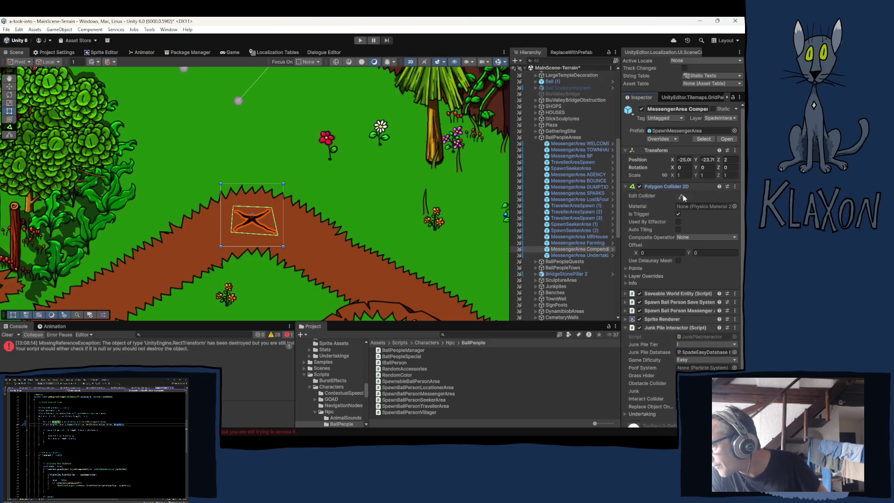
Check the Polygon Collider 2D options, compare TOWNHALL, and settle on MessengerArea WELCOME's trigger collider and Junk Pile Interactor.
right_click(658, 188)
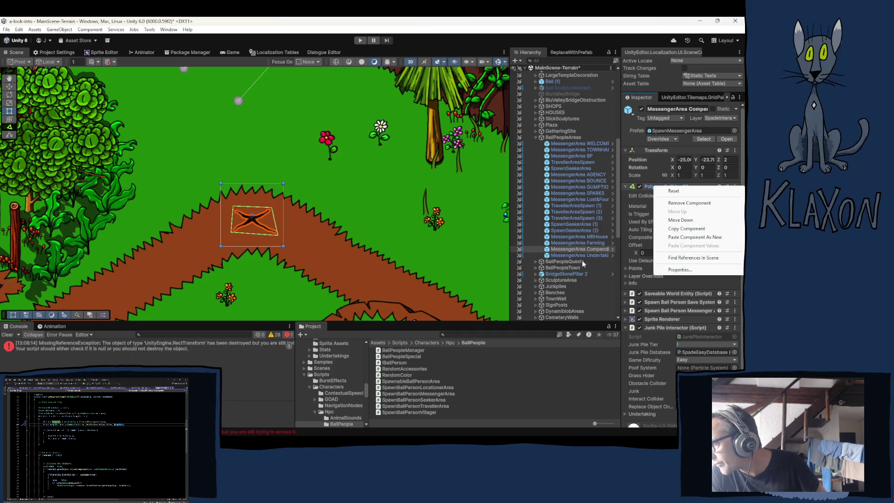
left_click(576, 144)
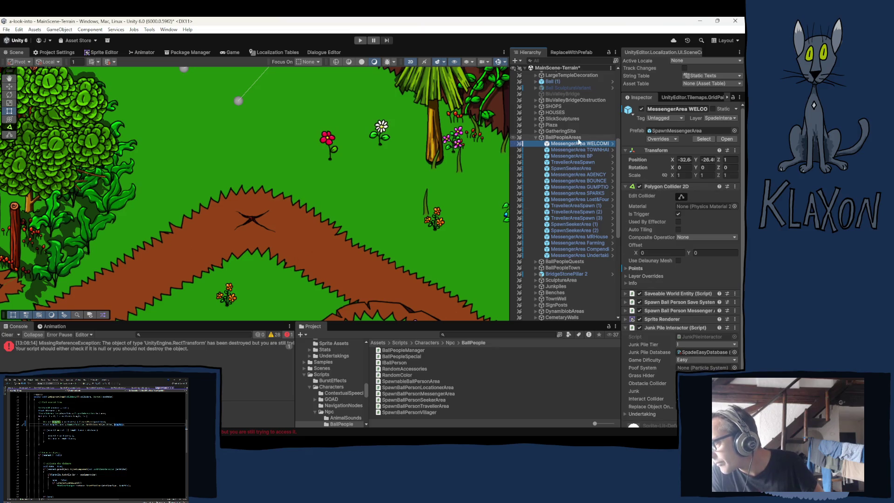
left_click(566, 150)
left_click(563, 144)
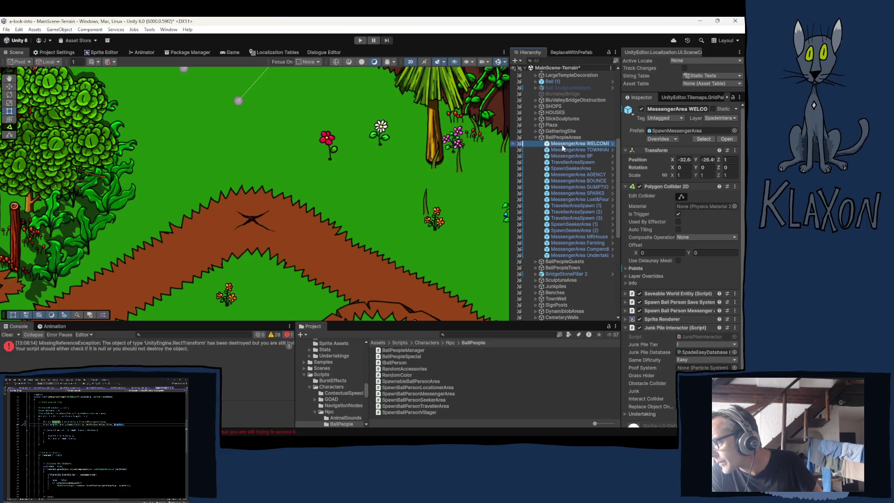
Revert the WELCOME messenger area's collider Points to the prefab's shape.
double_click(563, 147)
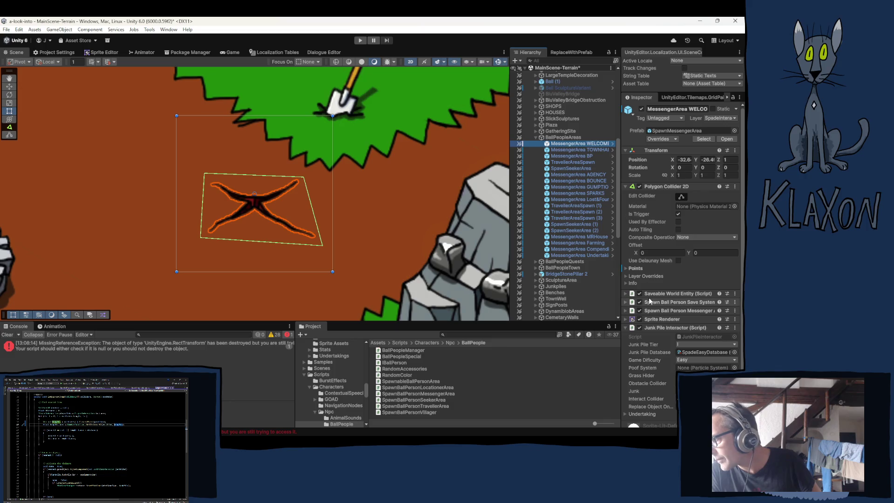
right_click(636, 268)
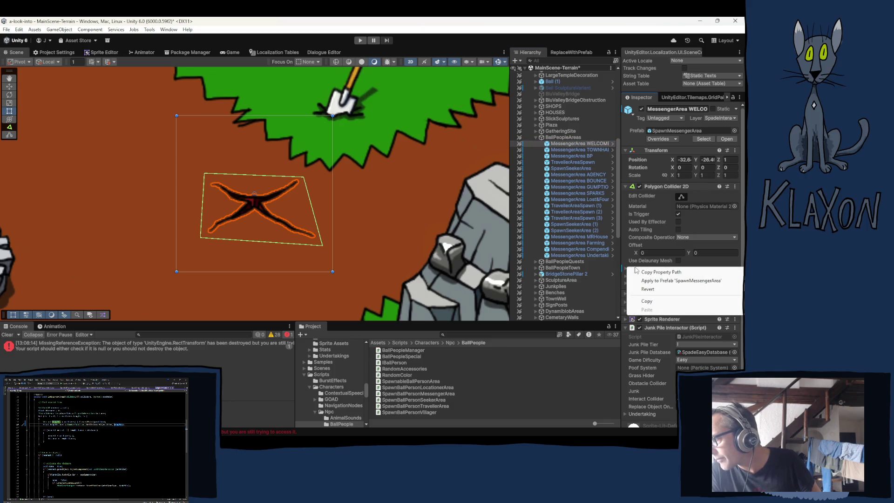
left_click(647, 289)
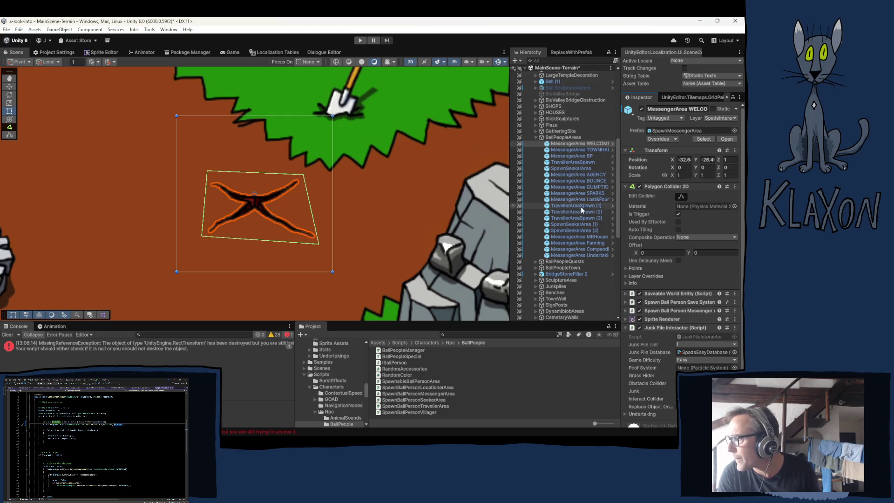
Frame SpawnSeekerArea (2) in the scene, then reselect the WELCOME messenger area.
left_click(569, 231)
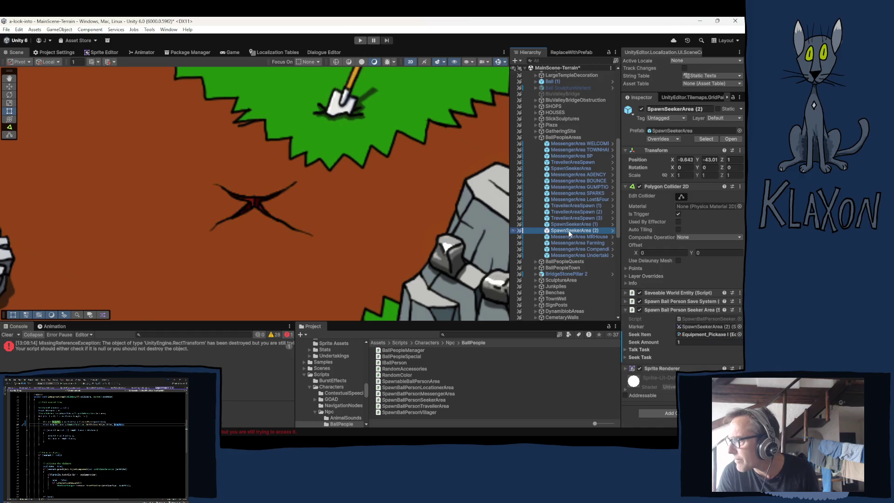
key("f")
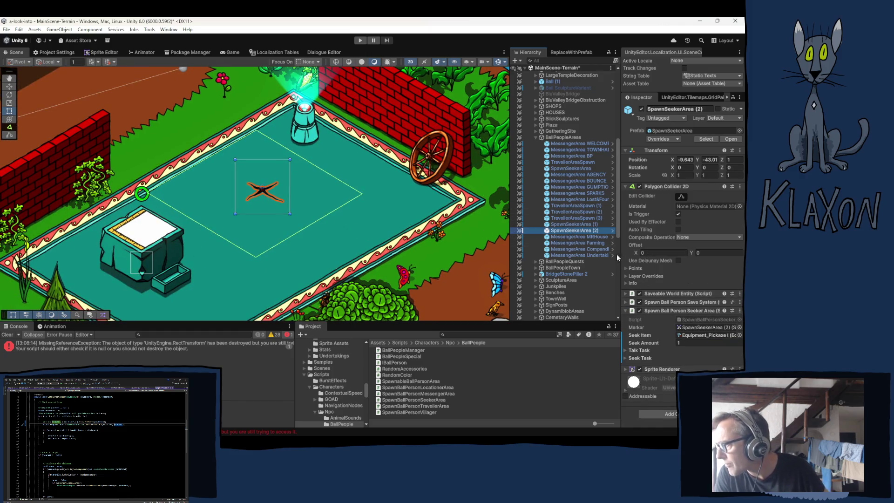
left_click(561, 143)
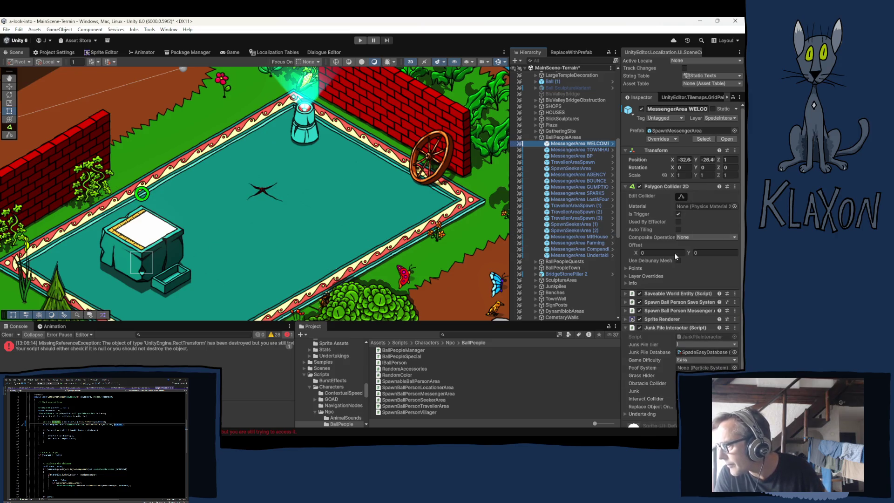
Copy WELCOME's Polygon Collider 2D and paste its values onto SpawnSeekerArea's collider.
left_click(735, 186)
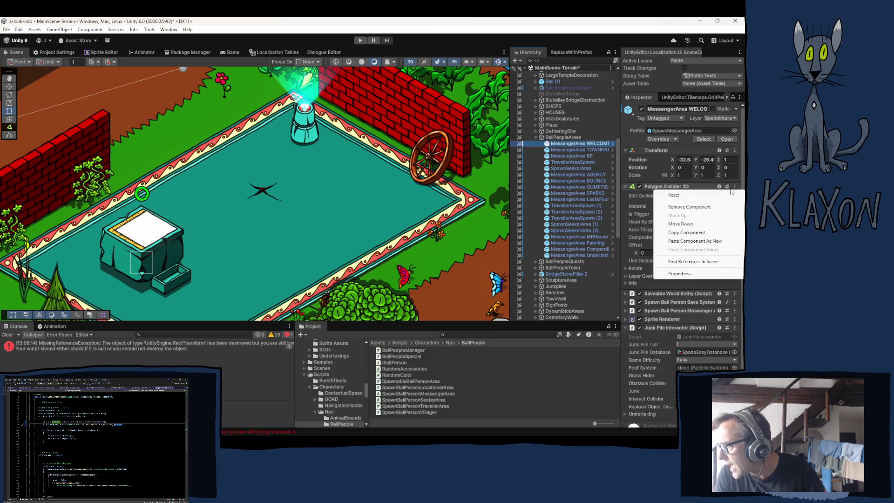
left_click(703, 233)
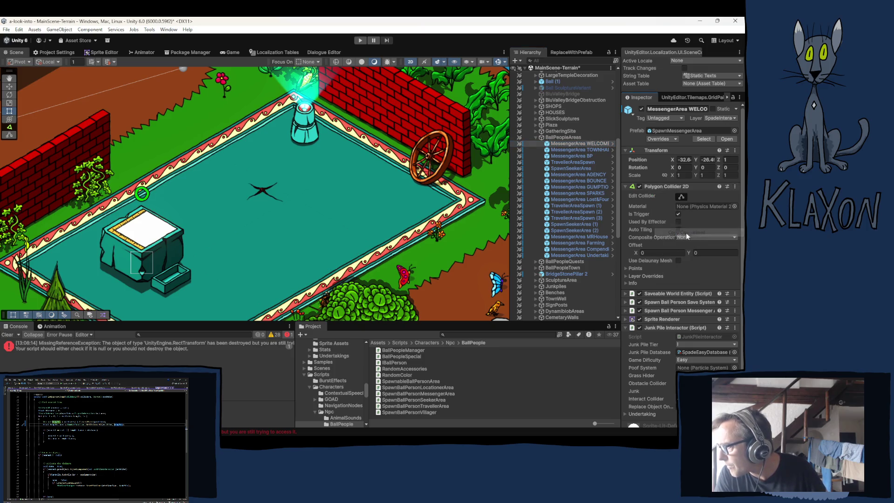
left_click(558, 166)
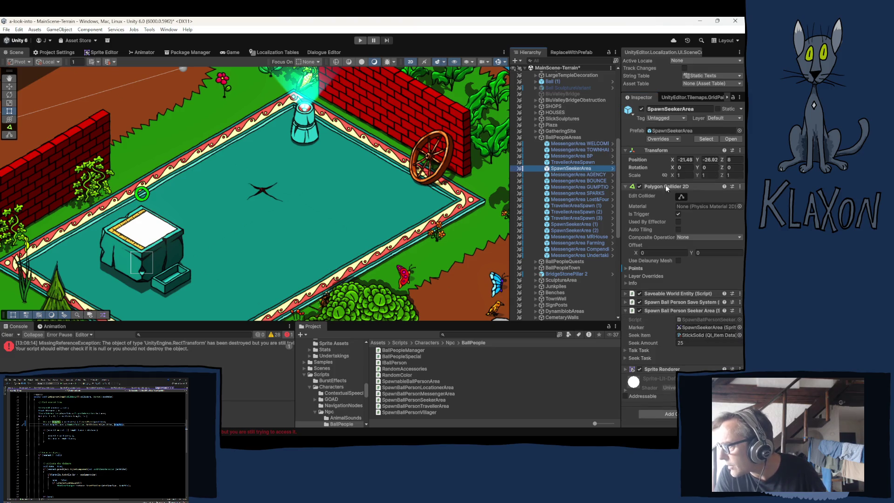
left_click(738, 186)
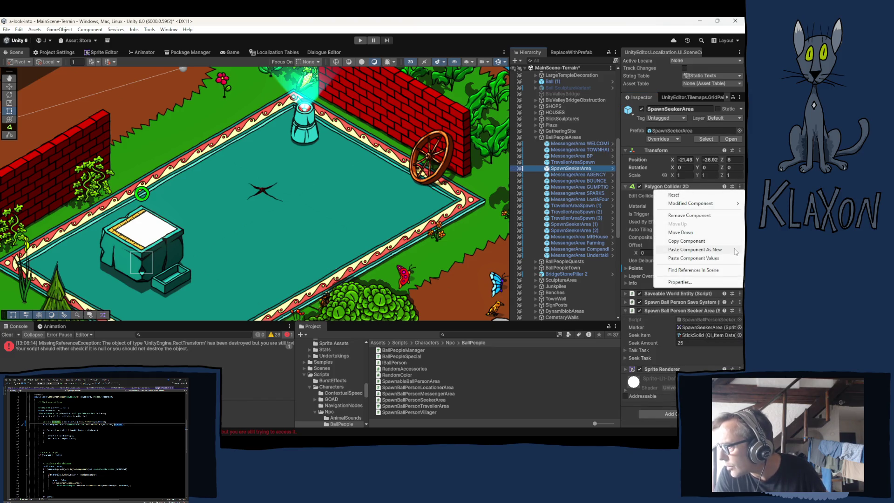
left_click(701, 259)
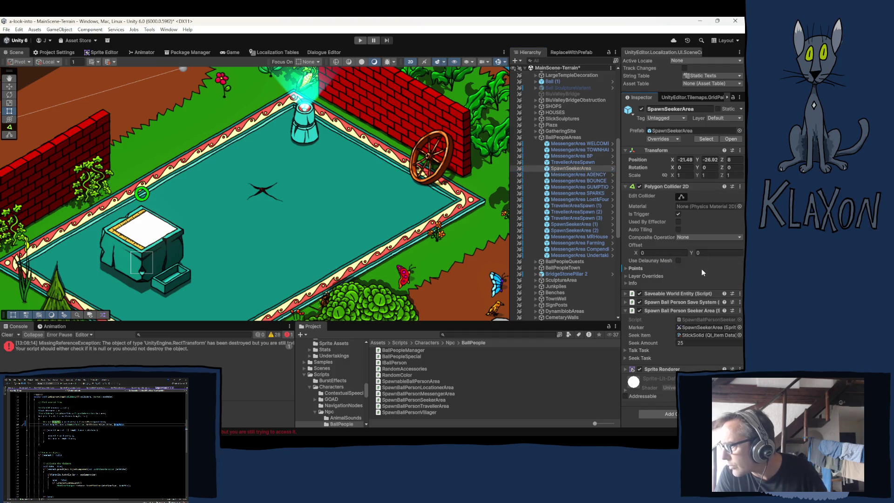
Apply SpawnSeekerArea's collider Points to the 'SpawnSeekerArea' prefab, then select SpawnSeekerArea (2).
right_click(636, 268)
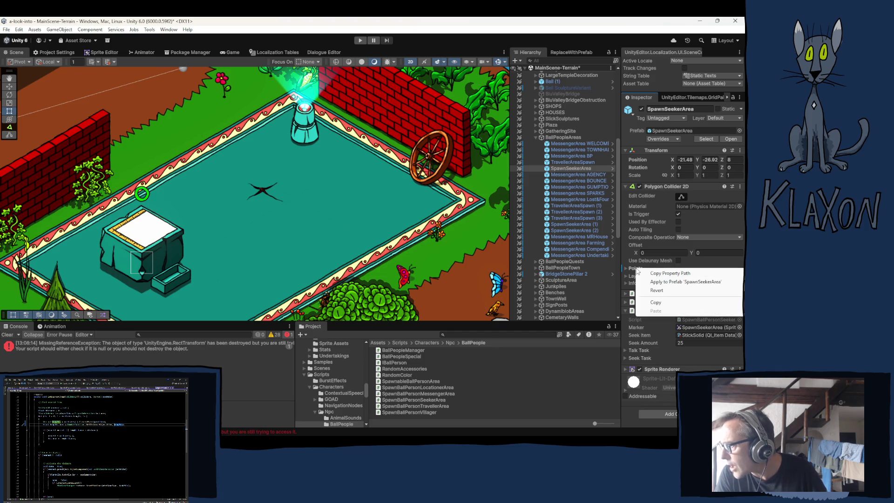
left_click(669, 282)
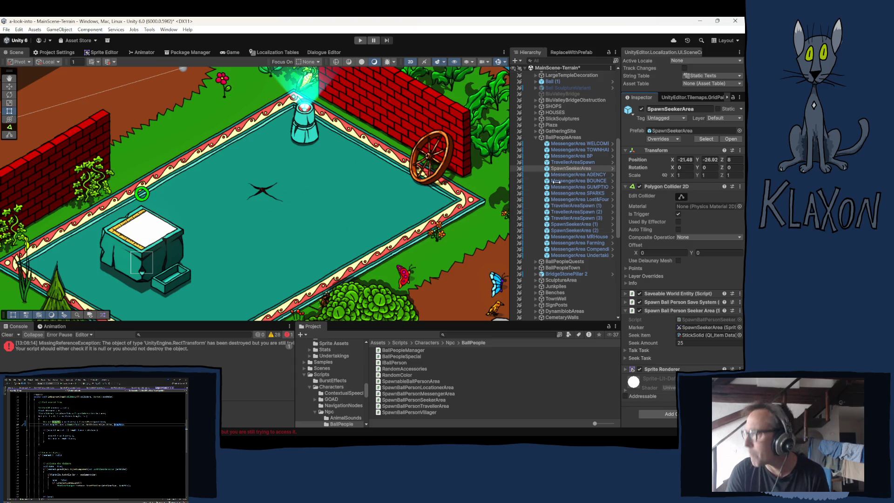
left_click(562, 230)
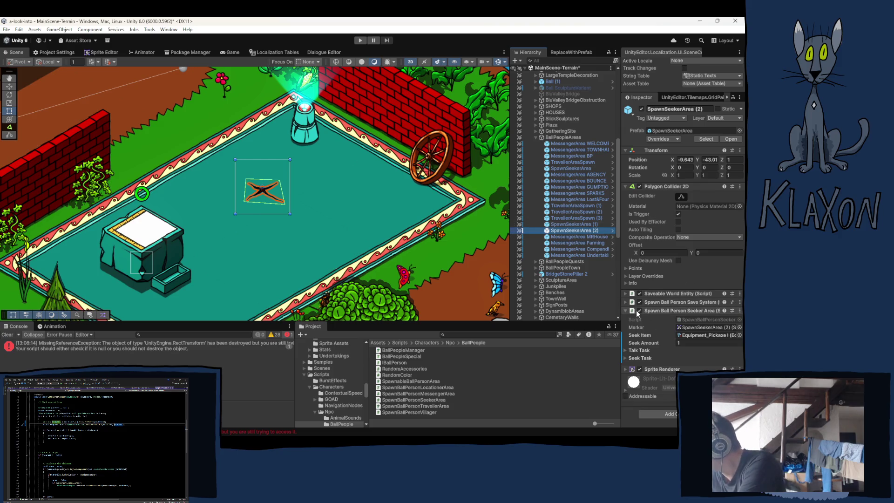
Put SpawnSeekerArea (2) on the SpadeInteraction layer and apply it to the SpawnSeekerArea prefab.
left_click(735, 118)
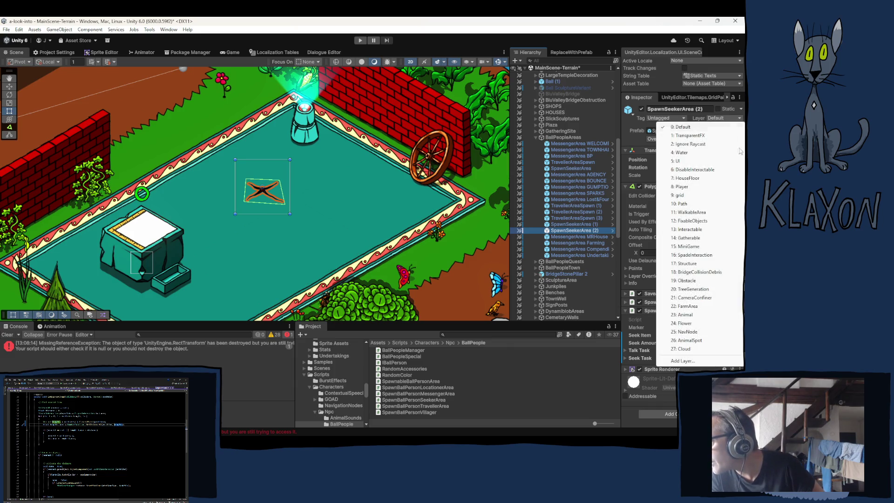
left_click(701, 254)
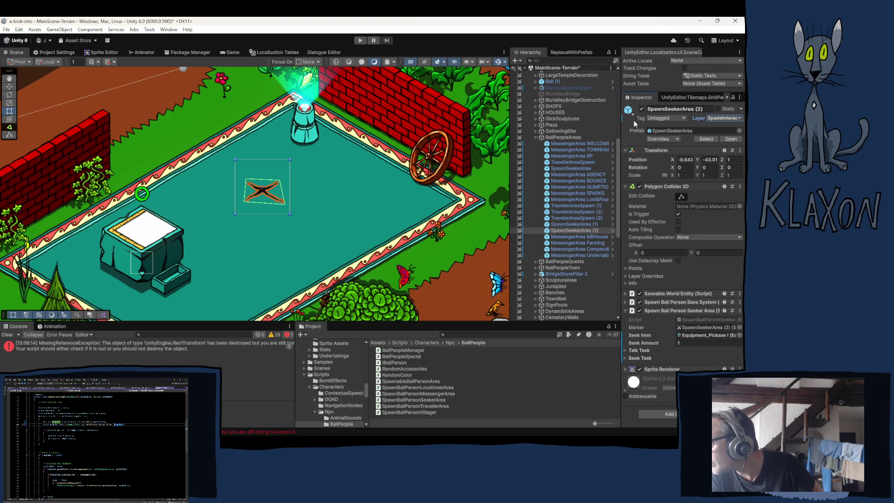
right_click(700, 118)
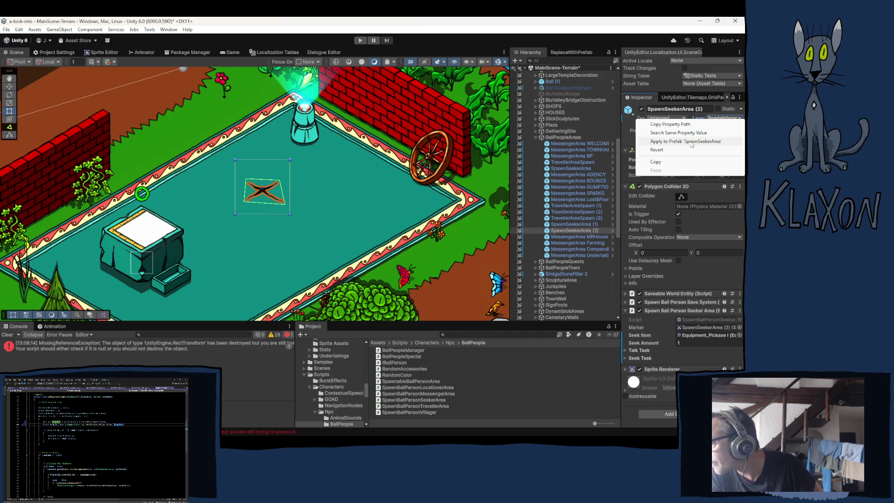
left_click(691, 141)
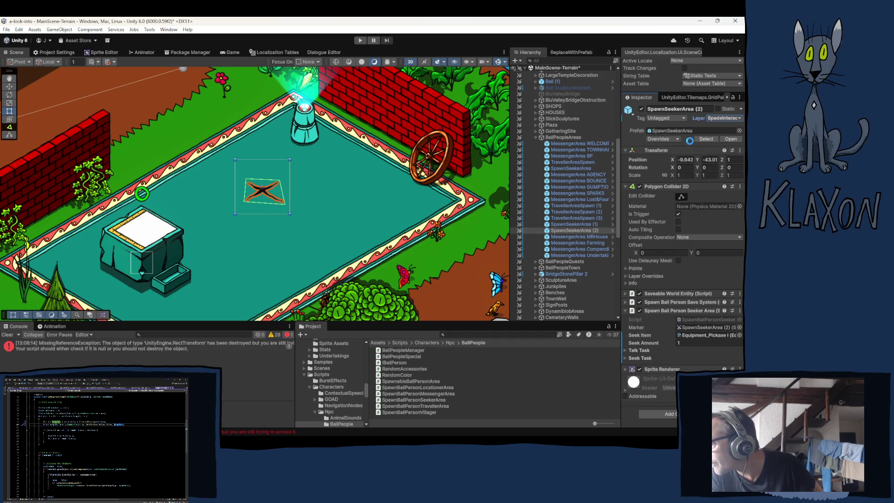
Apply the traveller spawn area's layer to the 'SpawnTravellerArea' prefab.
left_click(573, 161)
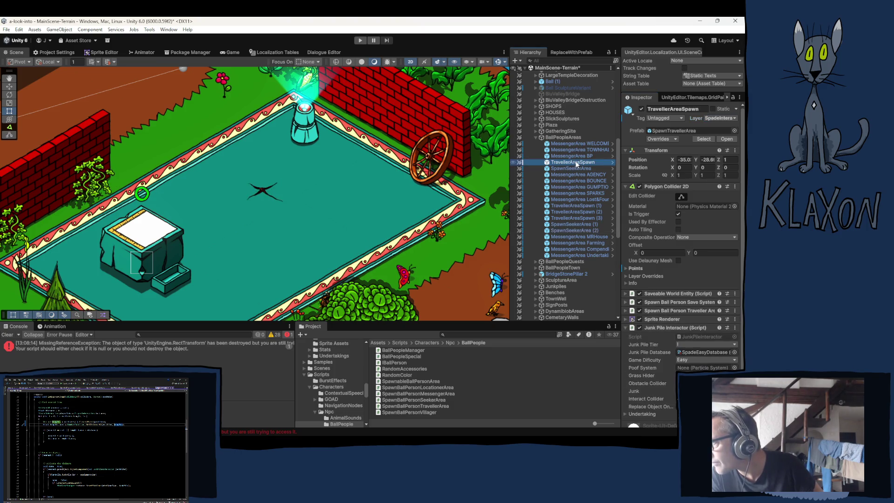
right_click(702, 119)
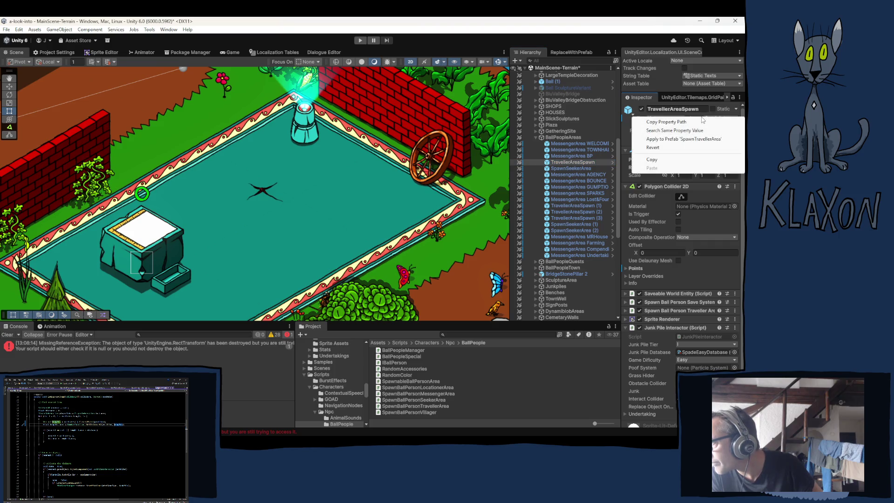
left_click(678, 139)
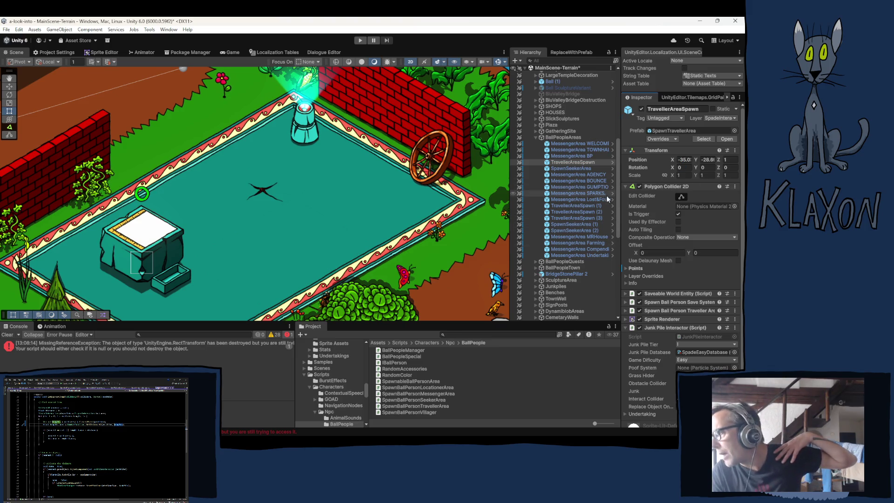
On SpawnSeekerArea (2), collapse the polygon collider and expand the seeker area spawning component.
left_click(573, 231)
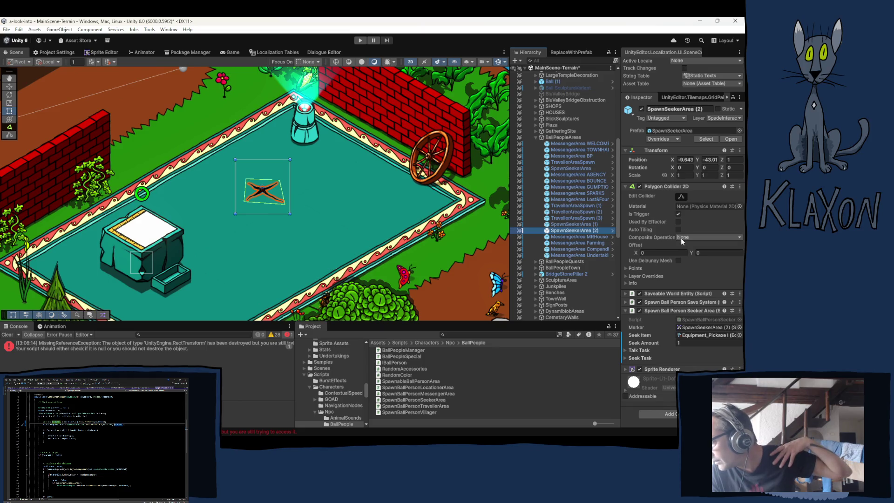
left_click(673, 311)
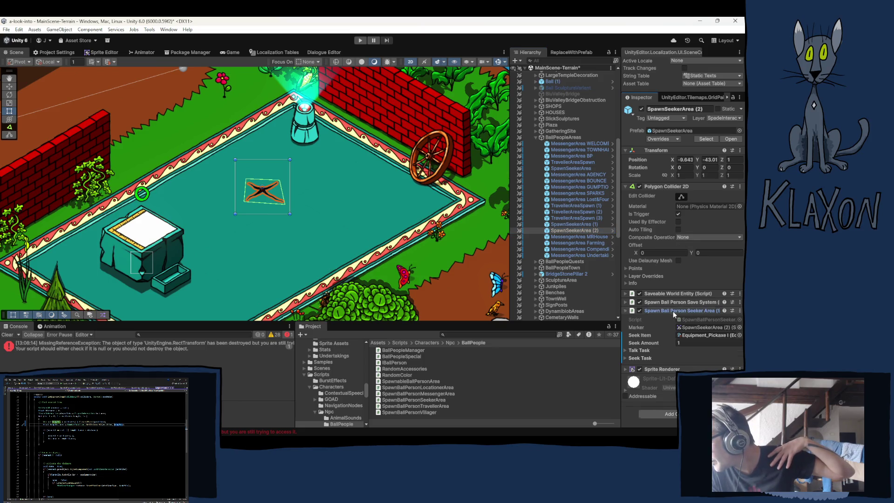
left_click(658, 186)
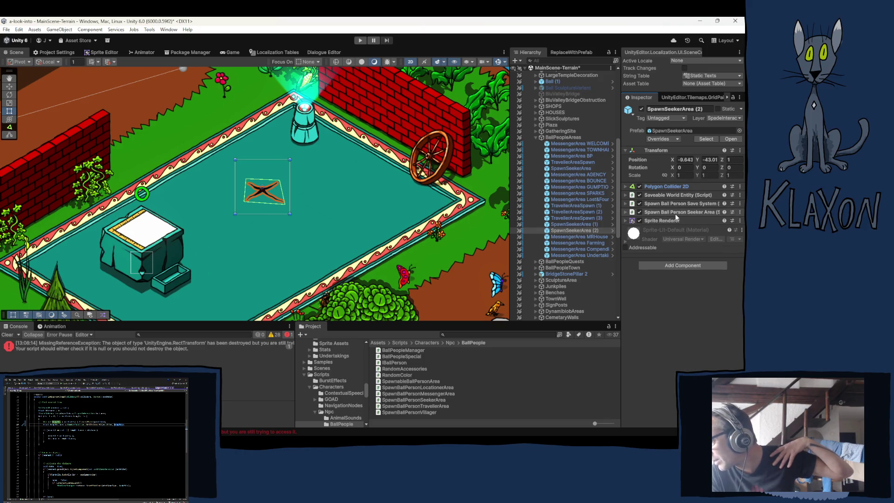
left_click(666, 213)
Duplicate OnTriggerEnter2D, comment out the copy, and grab the SpawnBP() signature from the TravellerArea script.
double_click(689, 221)
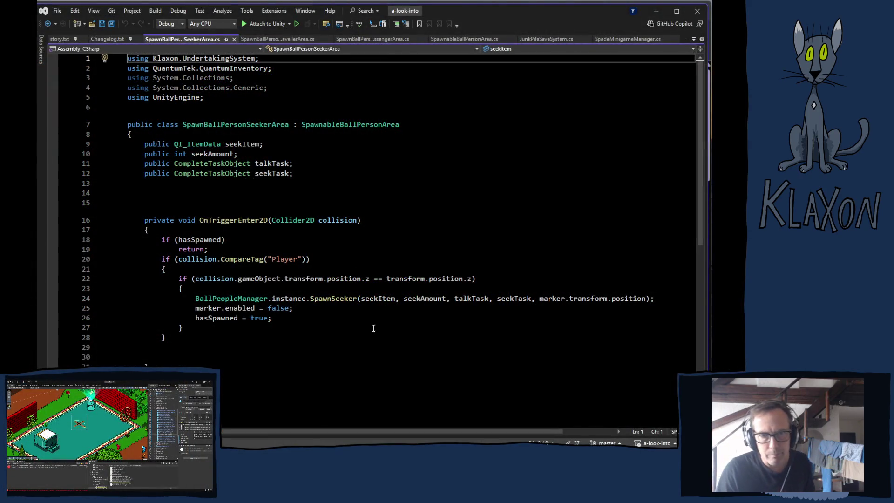
mouse_move(144, 220)
left_mouse_down()
mouse_move(241, 391)
mouse_move(231, 369)
left_mouse_up()
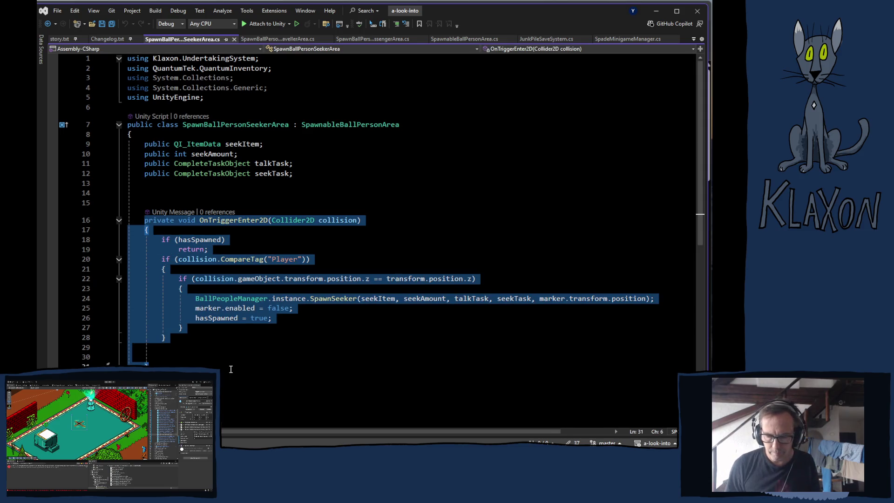
key("ctrl+d")
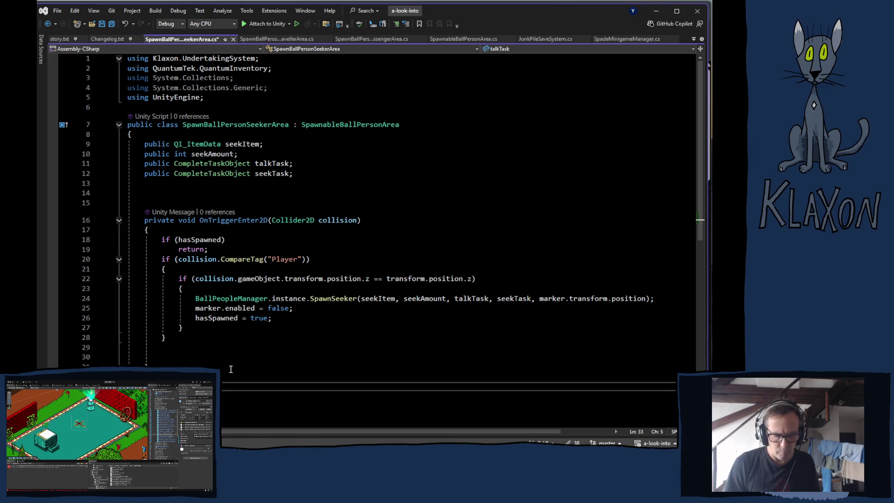
mouse_move(154, 279)
left_mouse_down()
mouse_move(191, 373)
mouse_move(219, 389)
mouse_move(234, 412)
mouse_move(227, 419)
mouse_move(222, 404)
left_mouse_up()
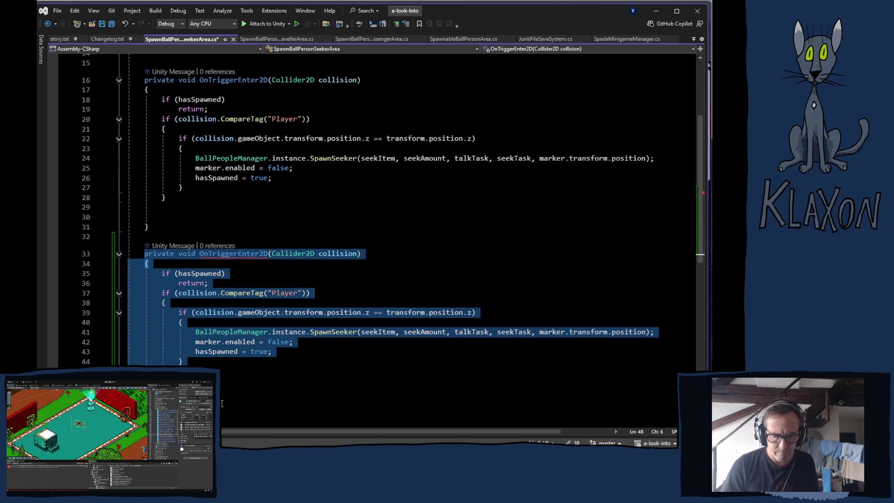
key("ctrl+k")
key("ctrl+c")
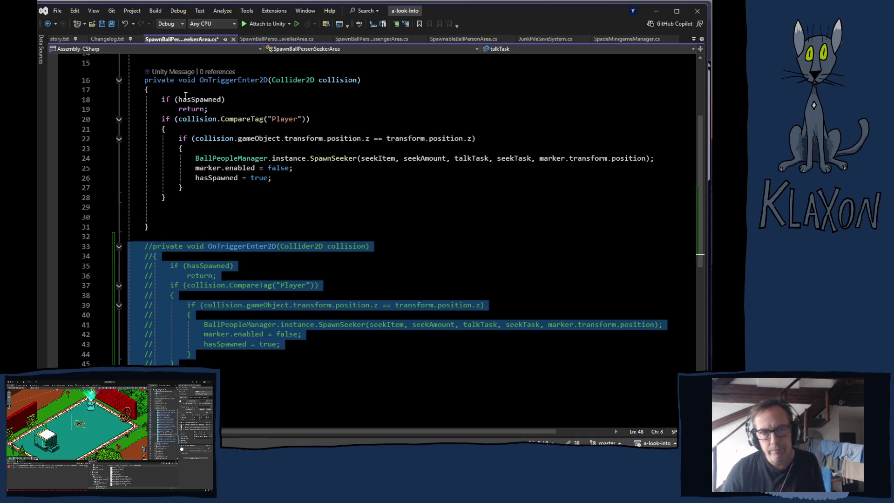
left_click(268, 38)
left_click_drag(146, 138, 275, 138)
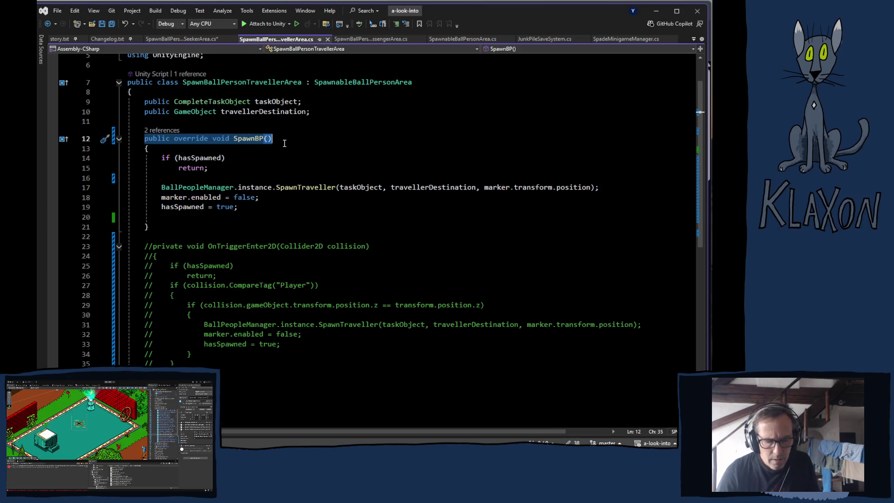
Replace the seeker script's OnTriggerEnter2D signature with 'public override void SpawnBP()'.
left_click(190, 39)
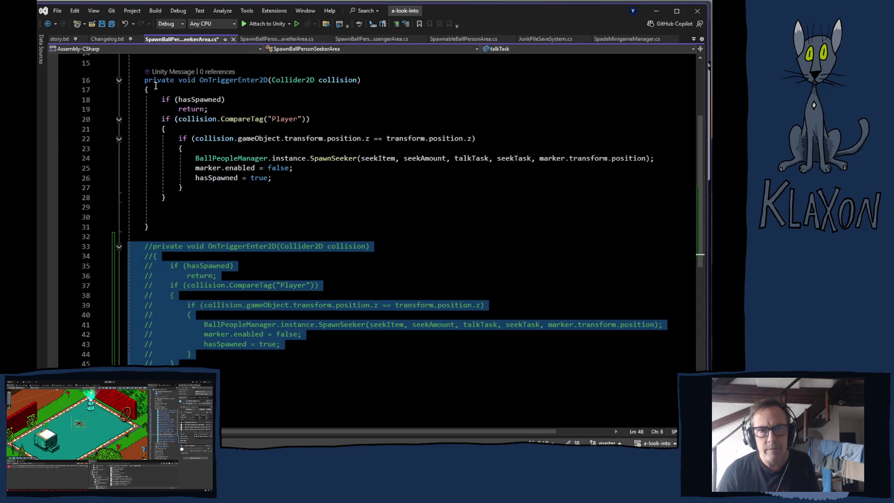
left_click_drag(145, 80, 362, 80)
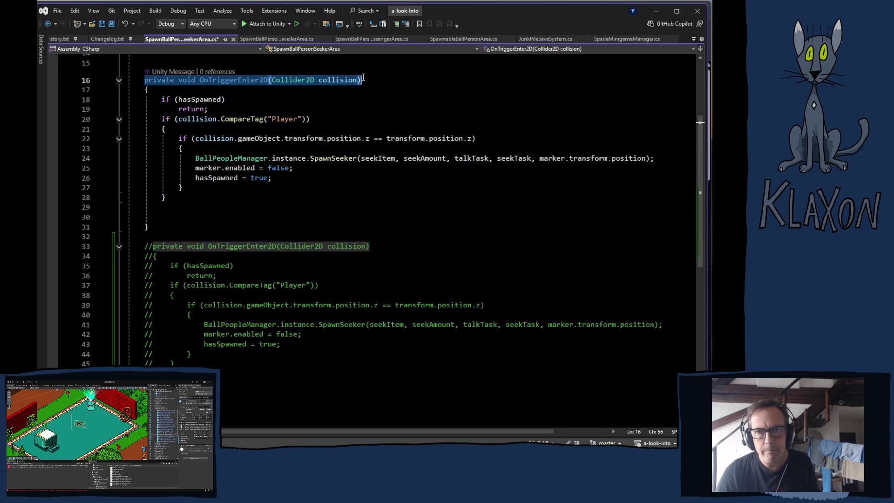
key("ctrl+v")
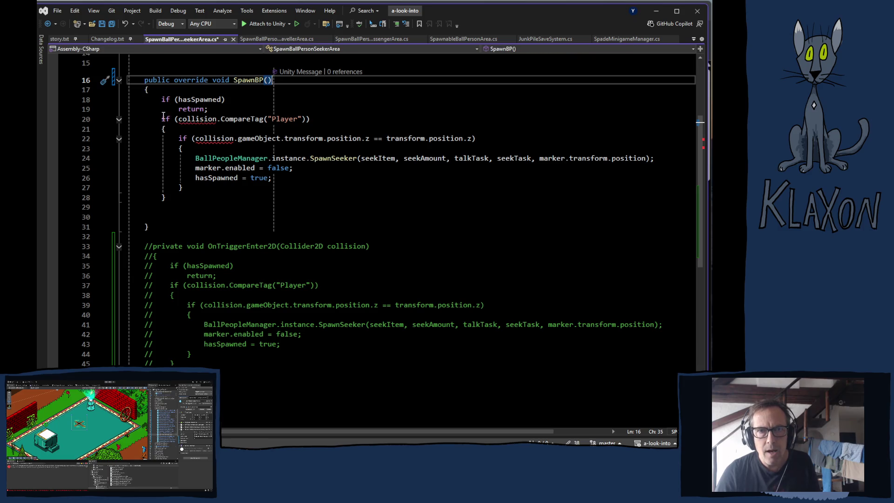
Delete the player collision checks and braces, outdent the SpawnSeeker call, and save the script.
left_click(166, 120)
mouse_move(162, 120)
left_mouse_down()
mouse_move(207, 146)
mouse_move(180, 168)
mouse_move(192, 191)
left_mouse_up()
key("Delete")
key("Delete")
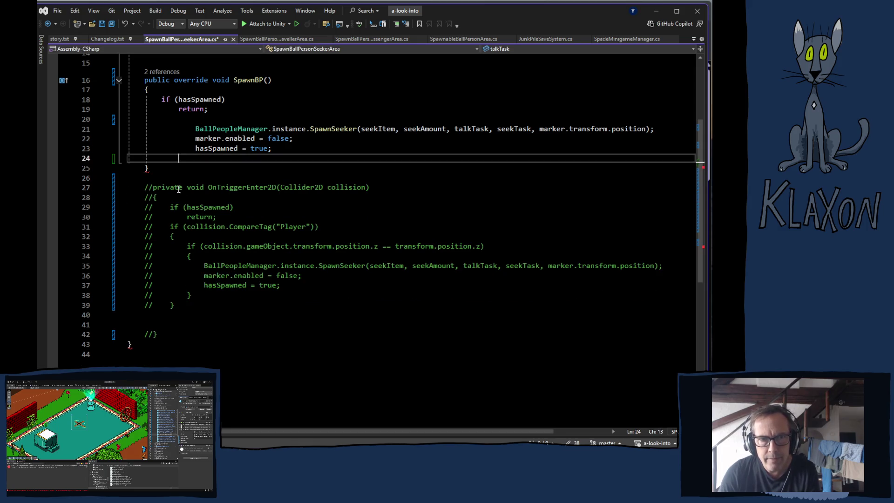
left_click_drag(195, 129, 213, 153)
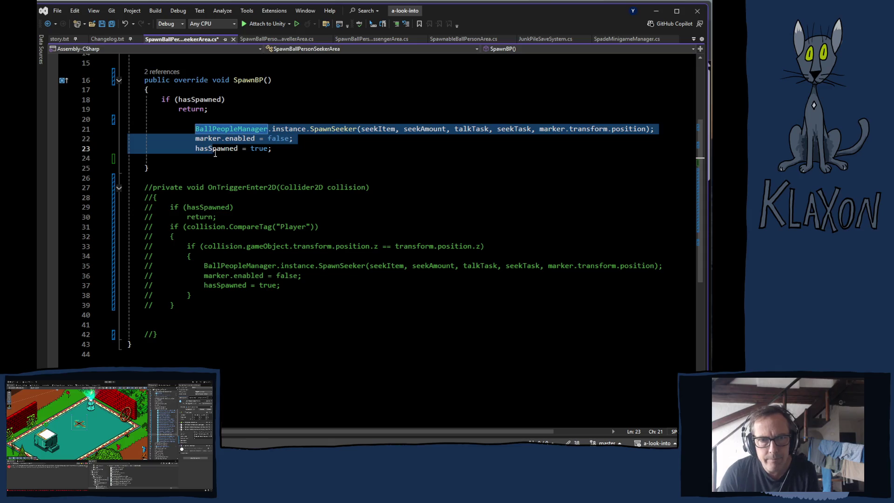
key("shift+Tab")
key("shift+Tab")
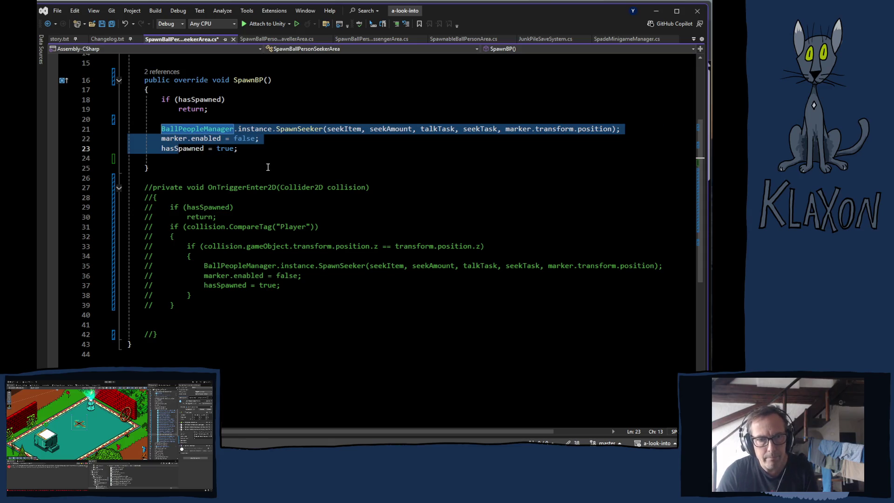
key("ctrl+s")
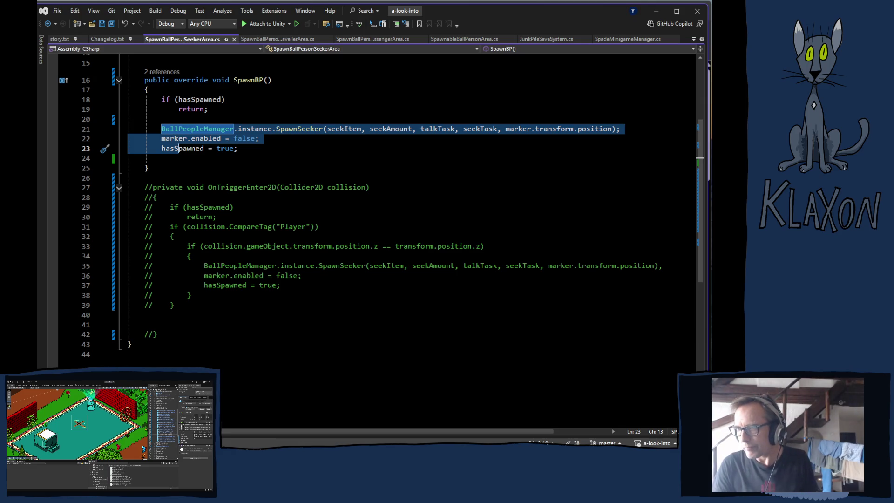
key("alt+Tab")
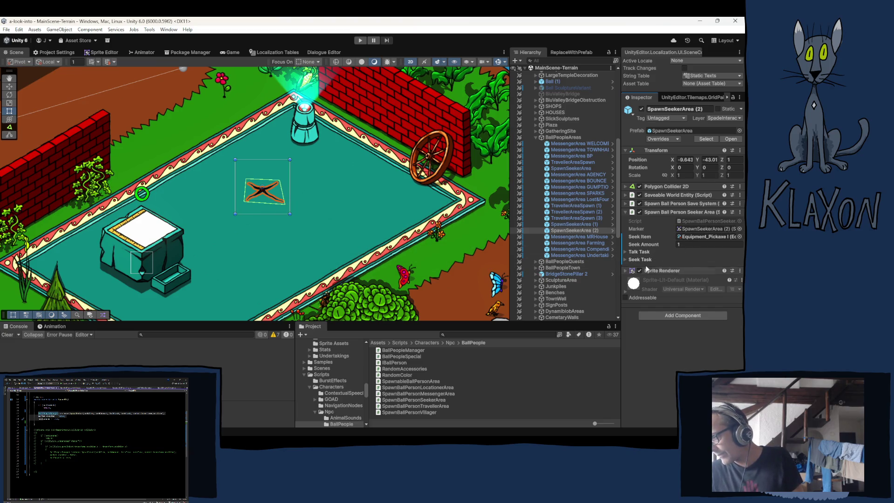
Copy the welcome messenger area's Junk Pile Interactor and paste it as new onto SpawnSeekerArea (2).
left_click(564, 145)
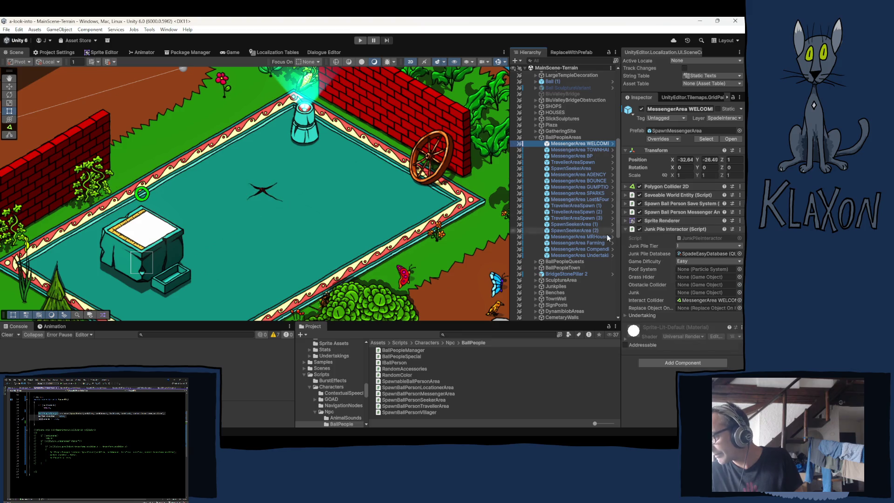
right_click(666, 229)
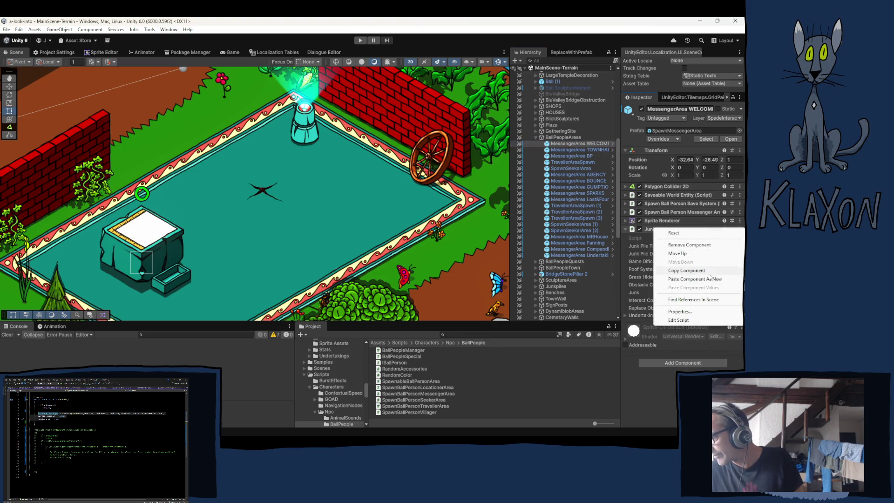
key("Escape")
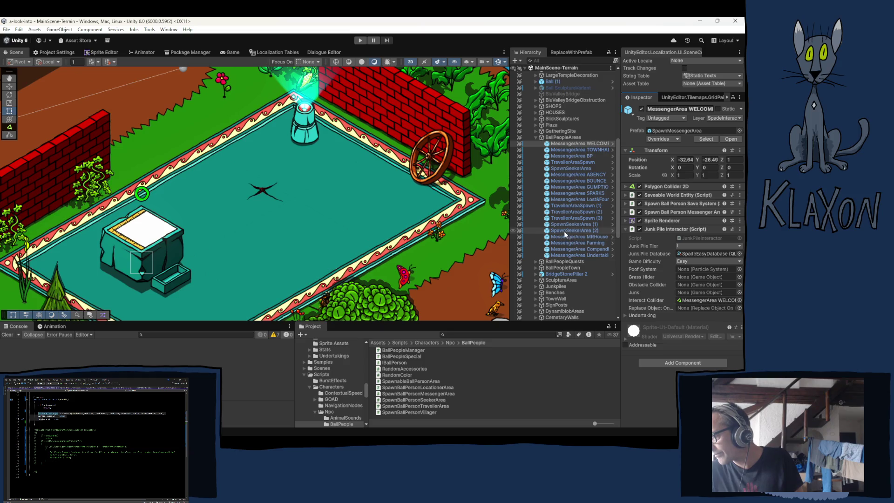
left_click(561, 223)
left_click(563, 231)
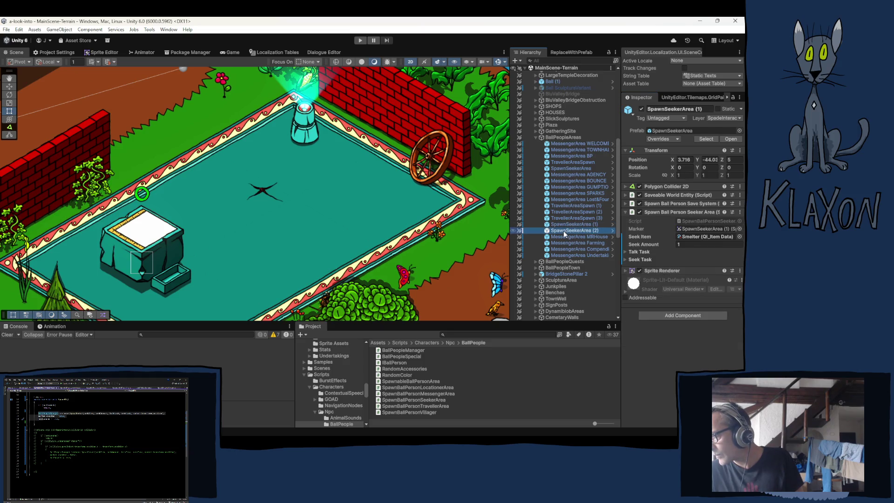
left_click(740, 270)
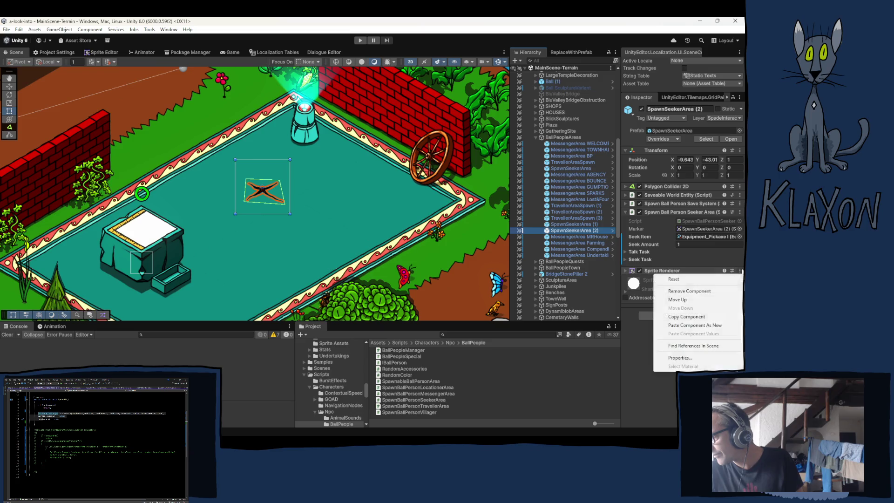
left_click(723, 328)
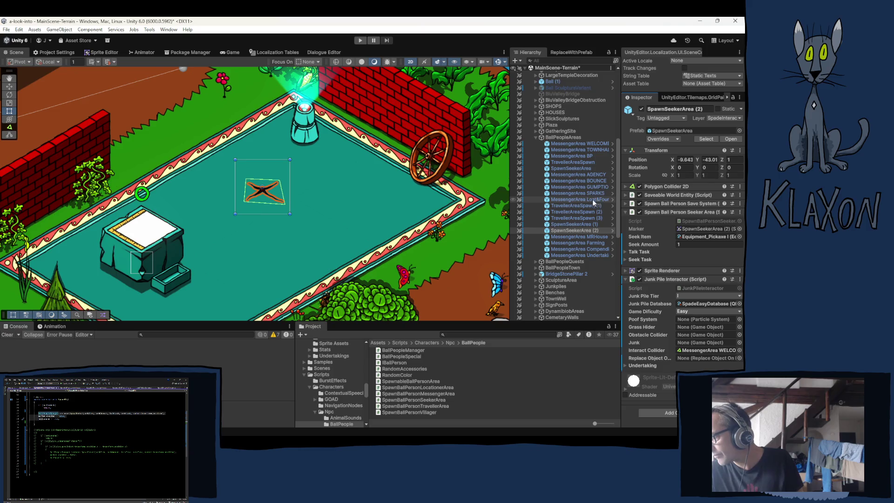
Set the seeker area's polygon collider as Interact Collider and apply the component to the prefab.
left_click(705, 353)
left_click_drag(705, 353, 705, 351)
right_click(655, 282)
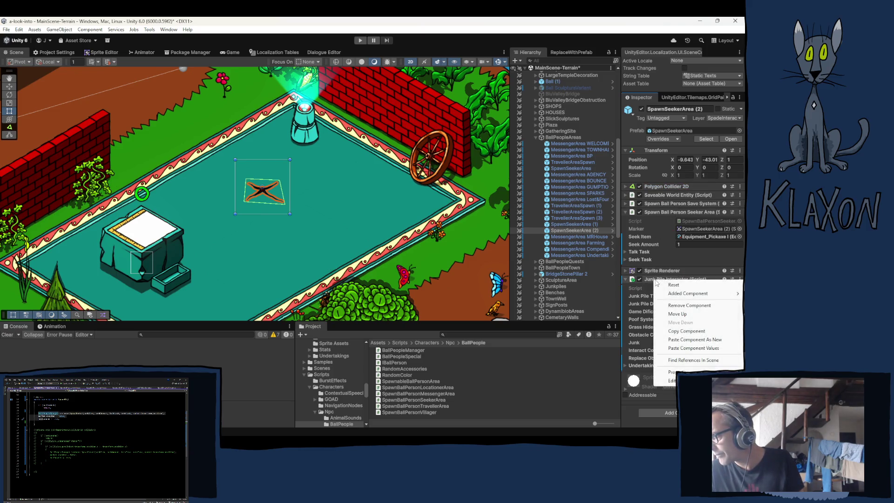
mouse_move(675, 293)
left_click(576, 295)
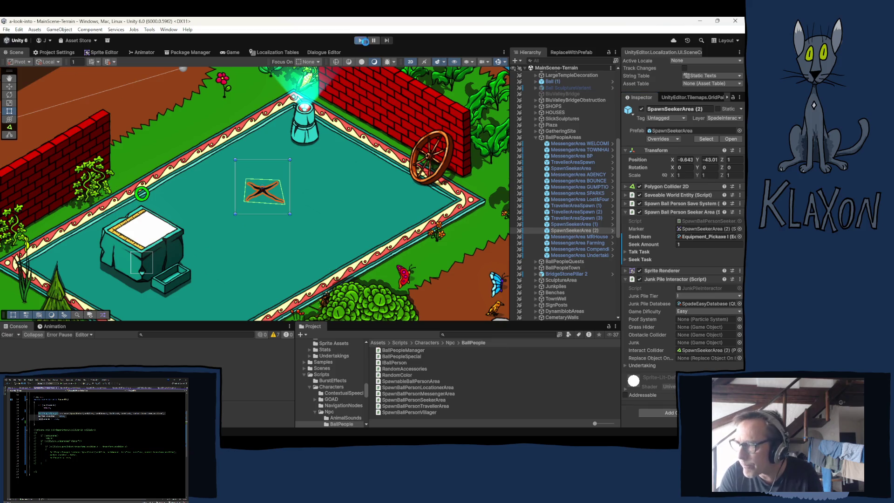
left_click(367, 41)
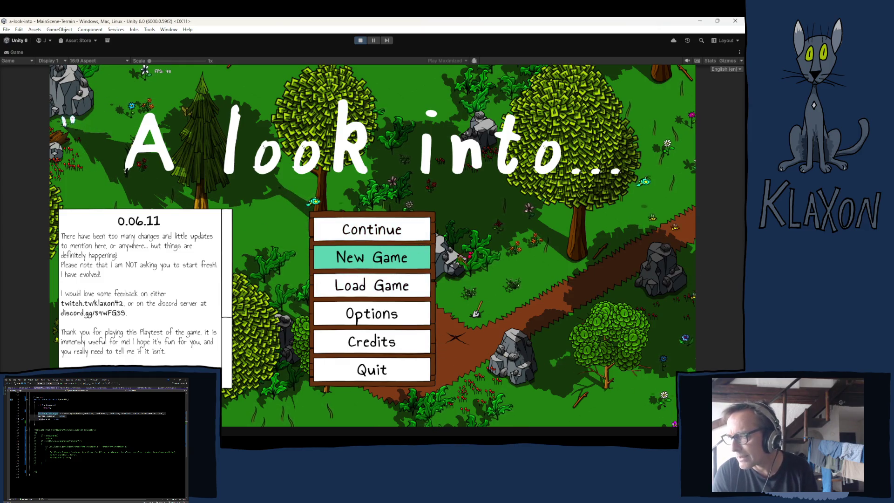
Start a new game, accept the character, and walk over to collect the Stone Spade.
left_click(326, 257)
left_click(348, 303)
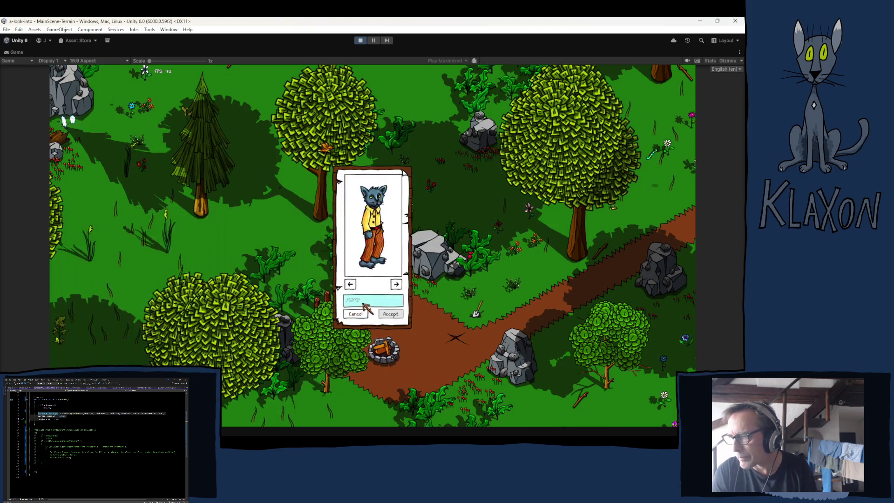
left_click(396, 313)
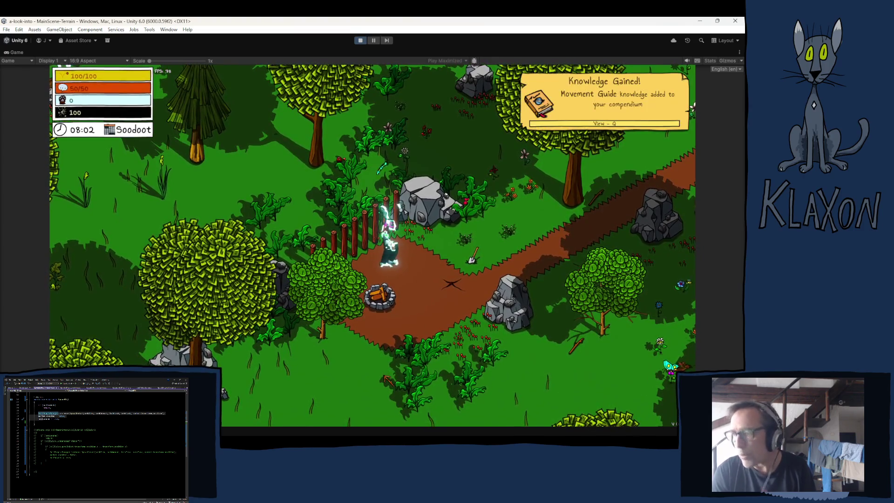
key("d")
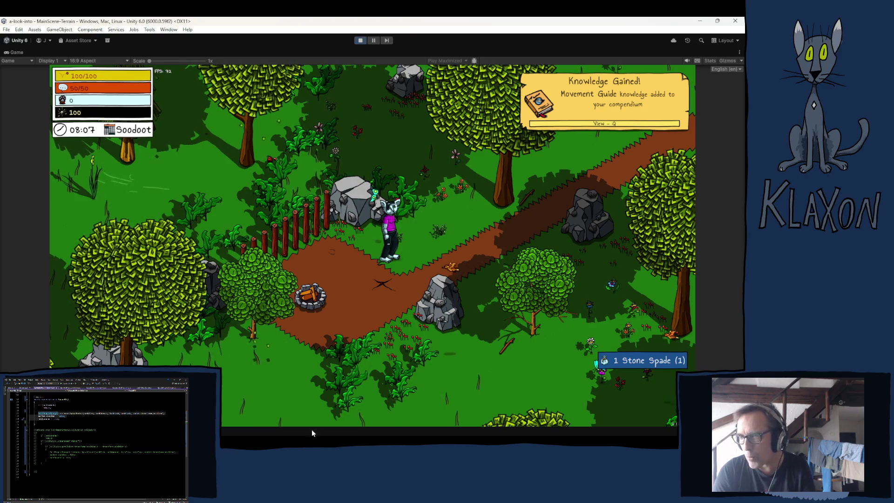
Teleport the player to Camp through the F1 debug tools' Go to location.
key("F1")
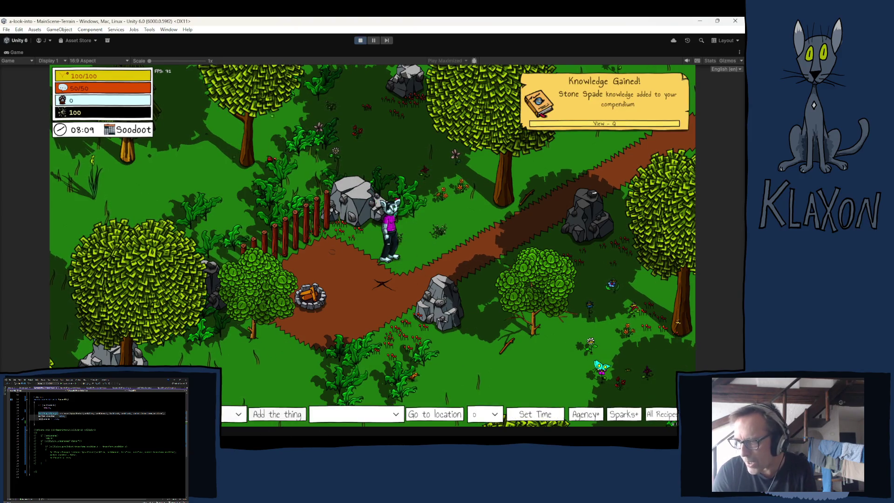
left_click(392, 415)
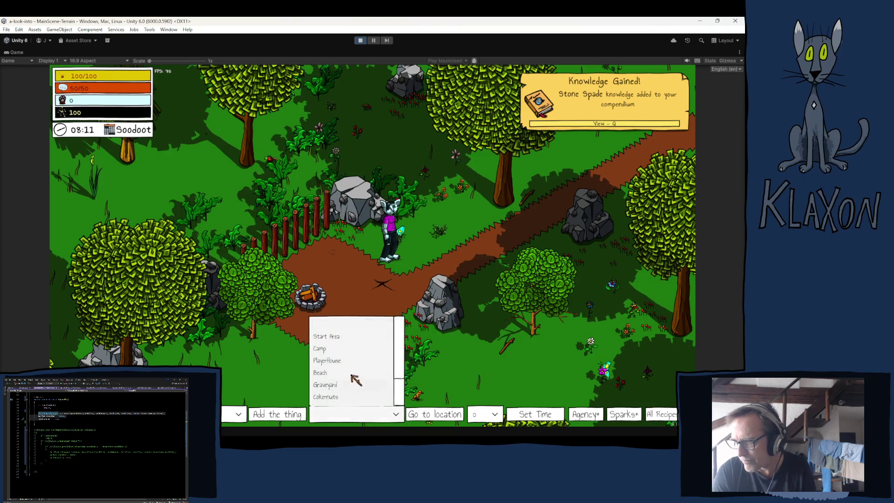
left_click(331, 352)
left_click(454, 416)
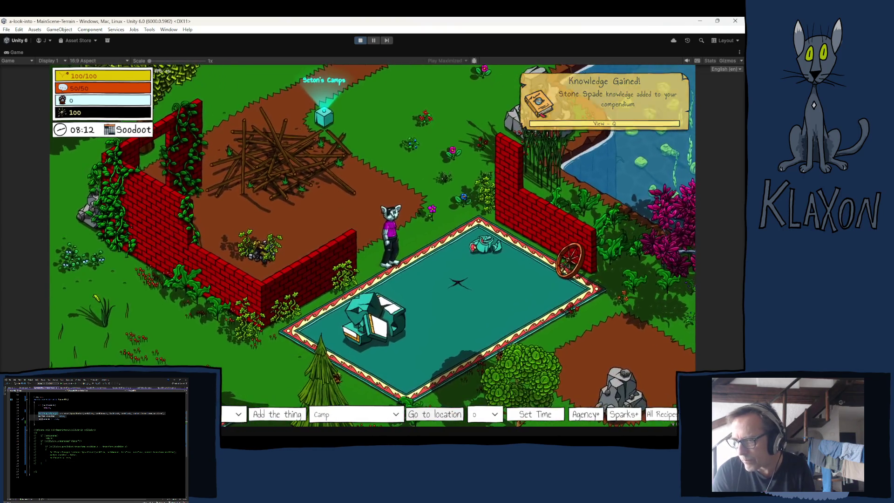
Equip the spade, gather resources, dismiss the 'Craft a Pickaxe' note, walk to the research post, and stop play.
key("Tab")
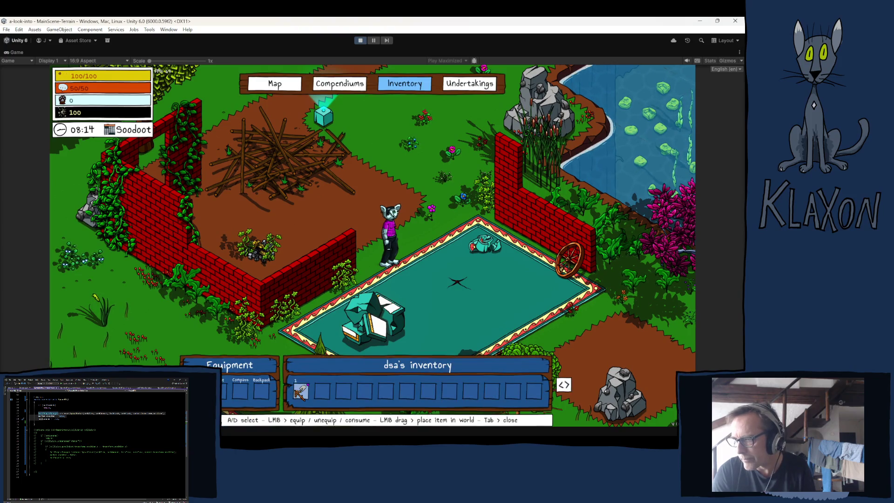
left_click(301, 392)
key("Tab")
key("Tab")
key("Tab")
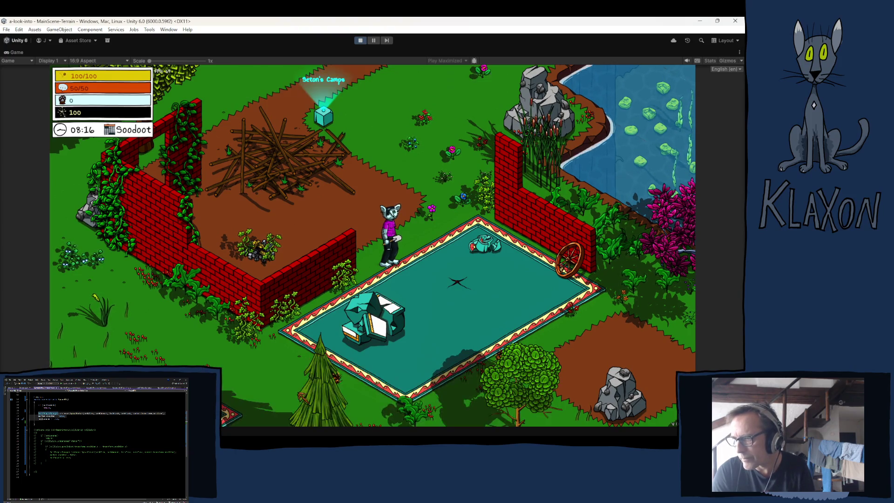
key("d")
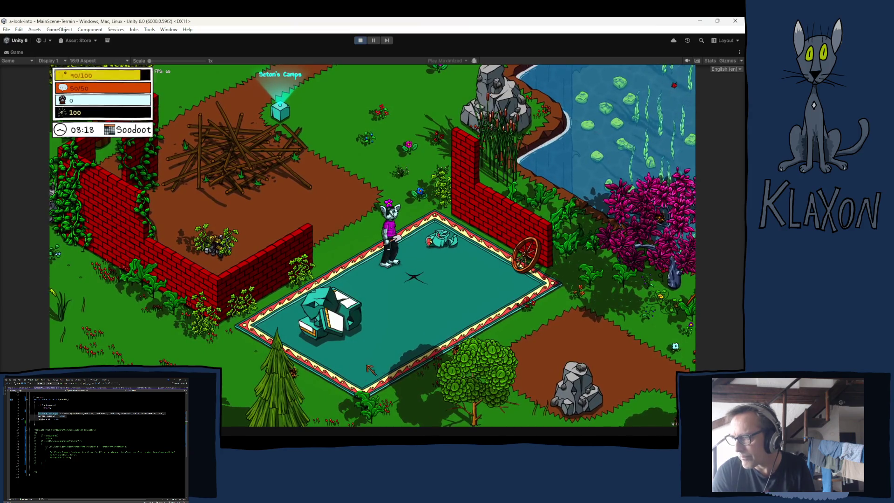
key("e")
key("e")
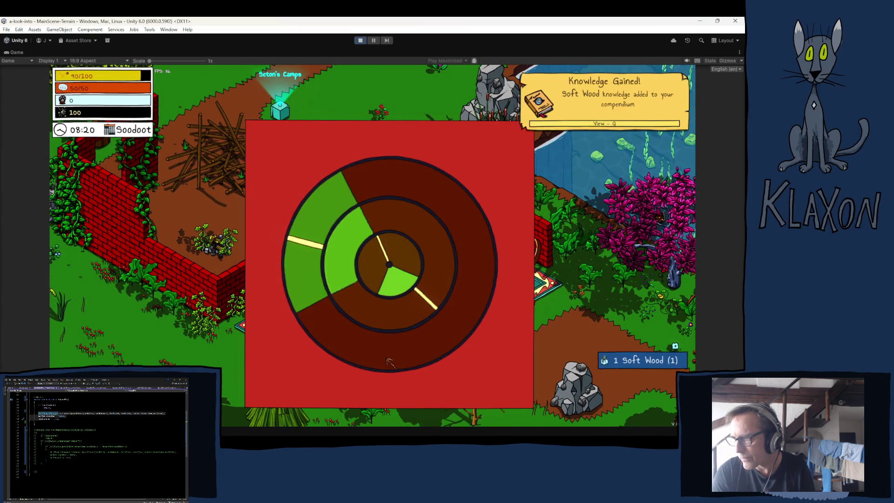
key("e")
key("e")
key("e")
key("e")
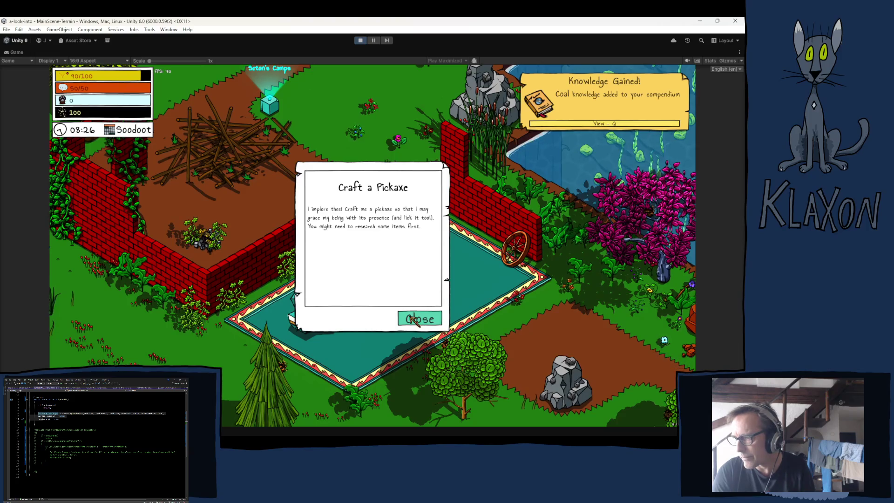
left_click(416, 322)
key("w")
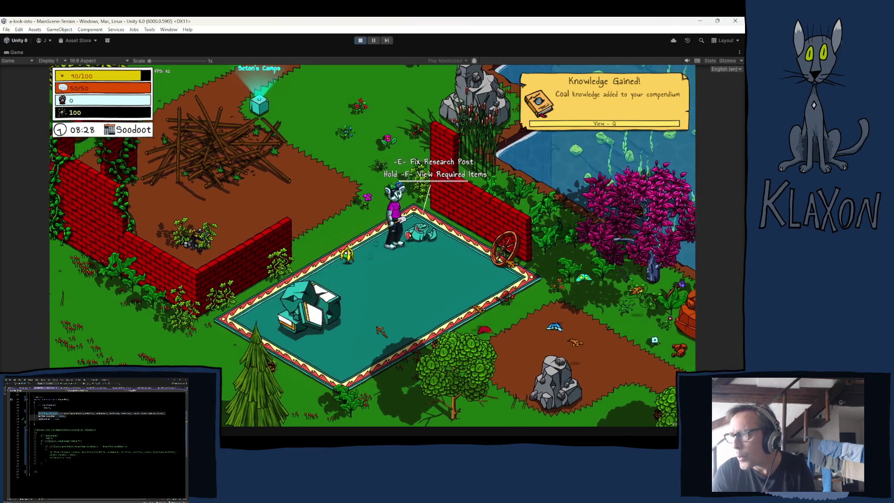
left_click(361, 41)
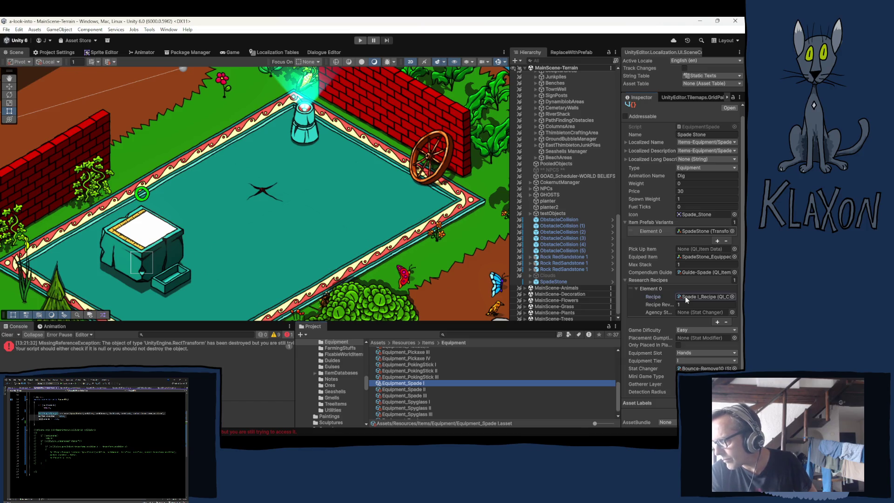
Swap Equipment_Spade I's Element 0 research recipe from Spade I_Recipe to Spade II_Recipe.
left_click(685, 296)
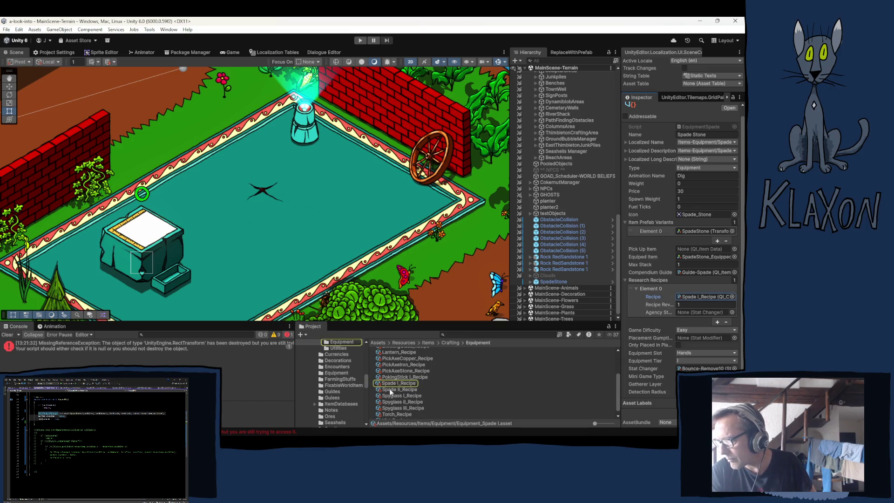
left_click(386, 390)
left_click_drag(632, 342, 703, 296)
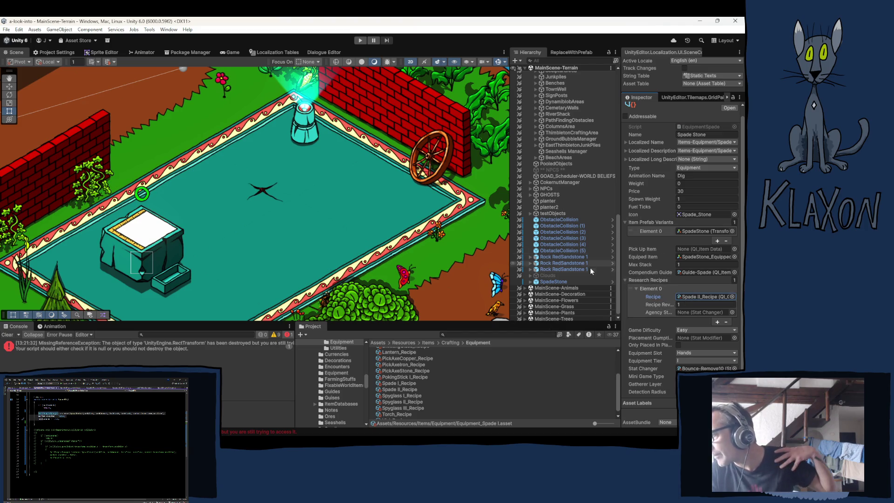
Find Equipment_Spade I through SpadeStone's Item Data, then select Equipment_Axe I (Axe Stone).
left_click(552, 283)
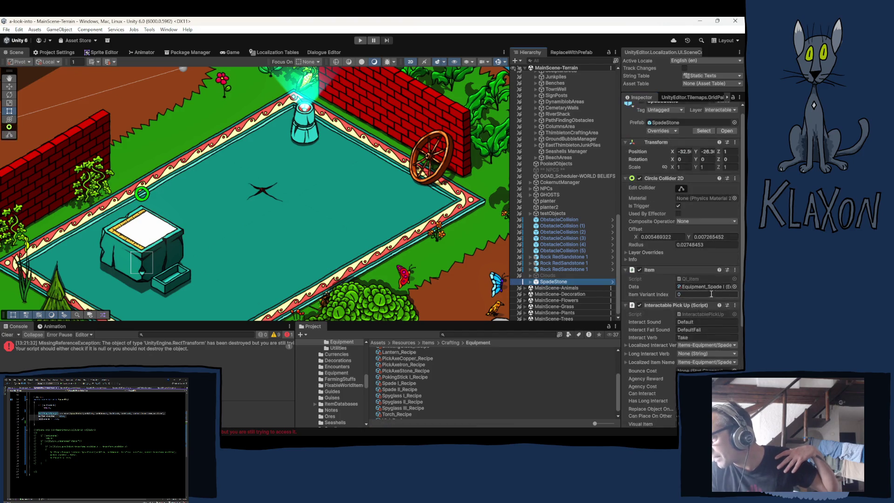
left_click(696, 286)
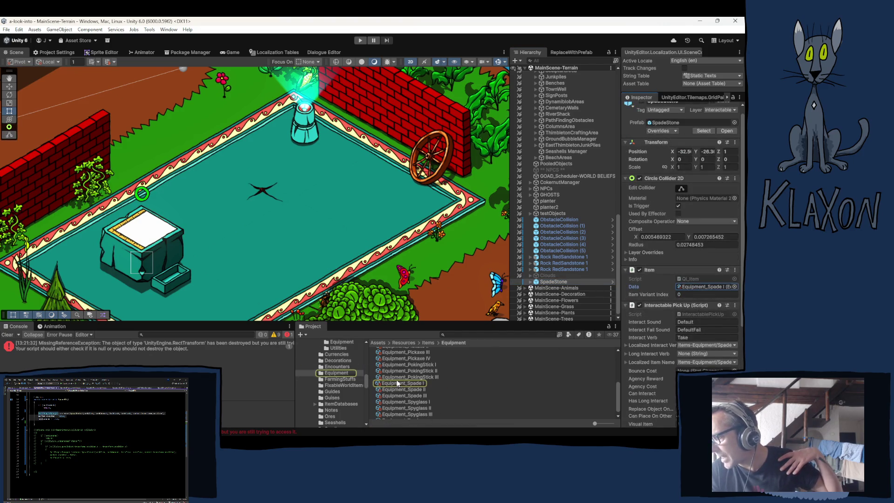
left_click(397, 382)
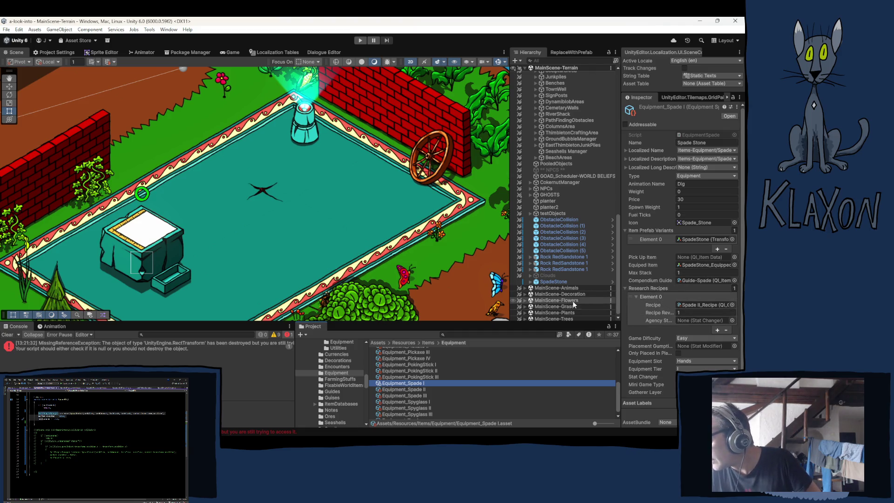
scroll(446, 399, "up", 5)
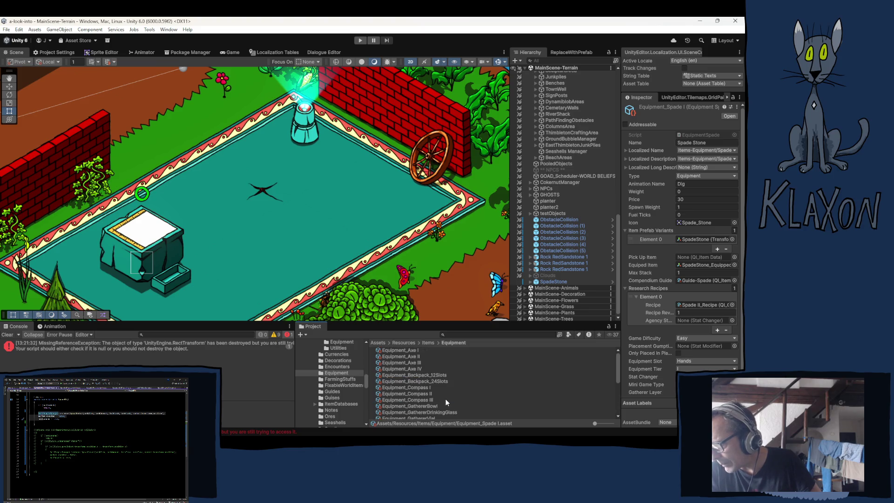
left_click(409, 350)
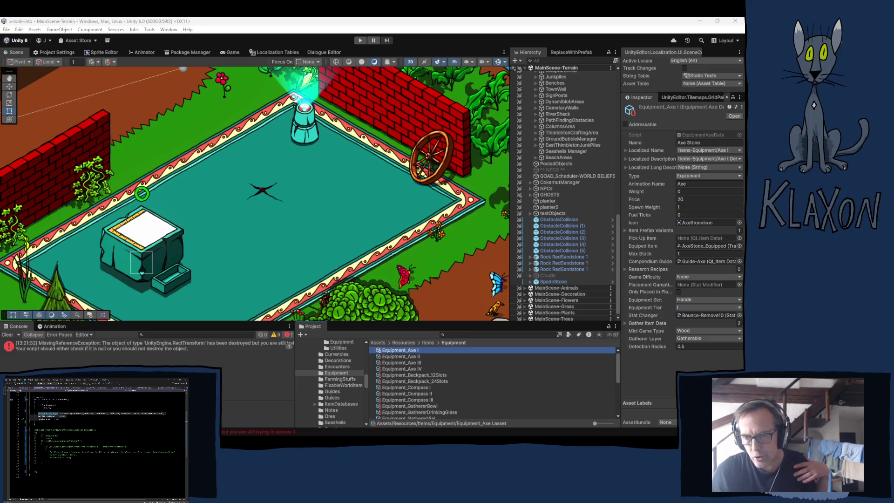
Navigate the Project window to Items > Ores and select the Stone item asset.
left_click(346, 41)
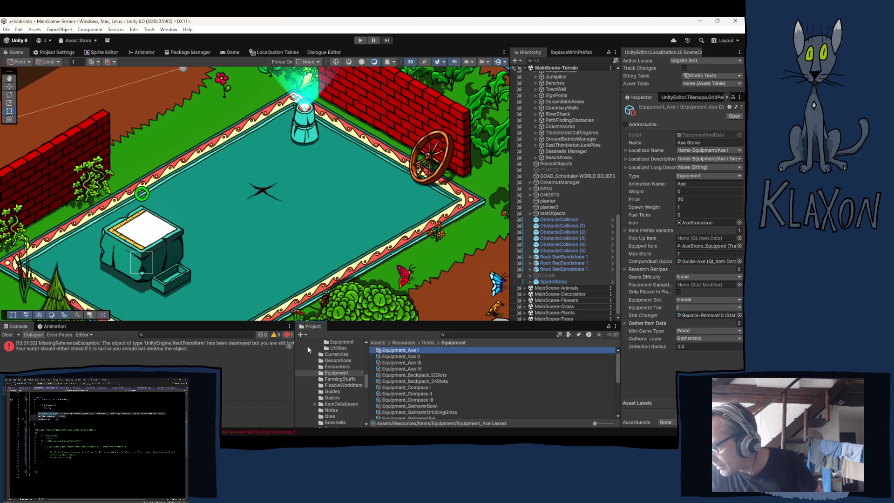
scroll(343, 380, "up", 2)
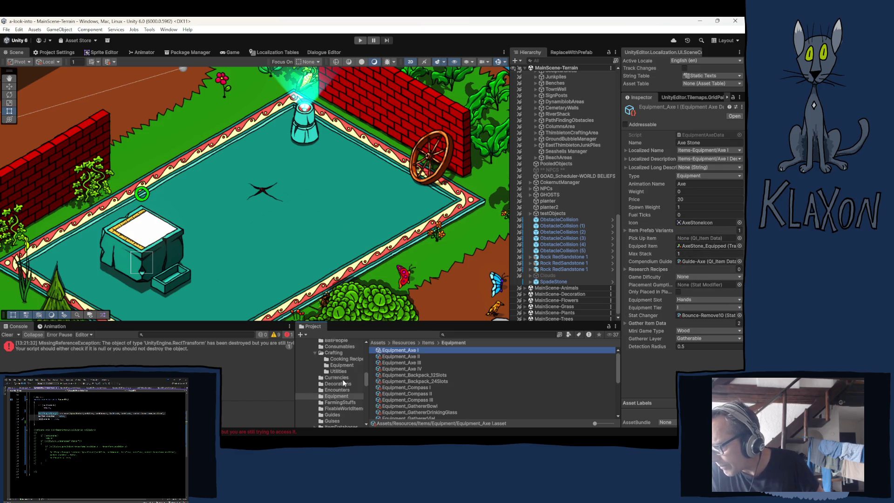
scroll(330, 362, "up", 2)
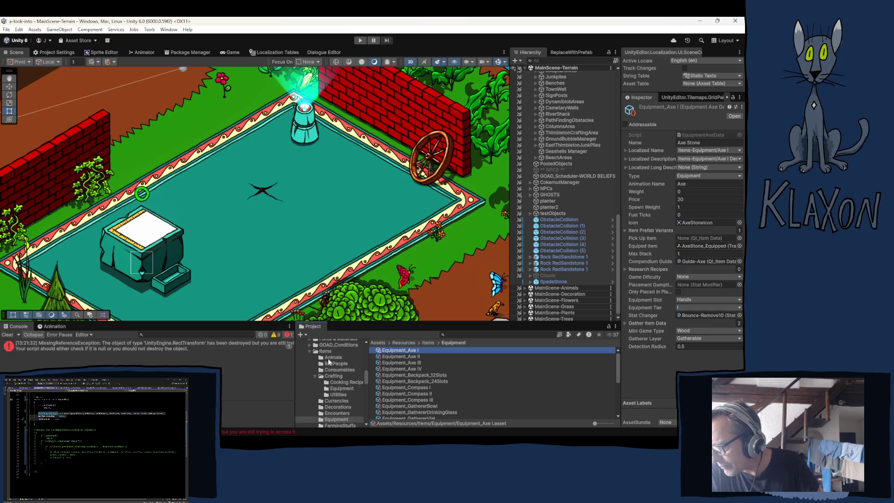
left_click(324, 351)
scroll(443, 382, "down", 10)
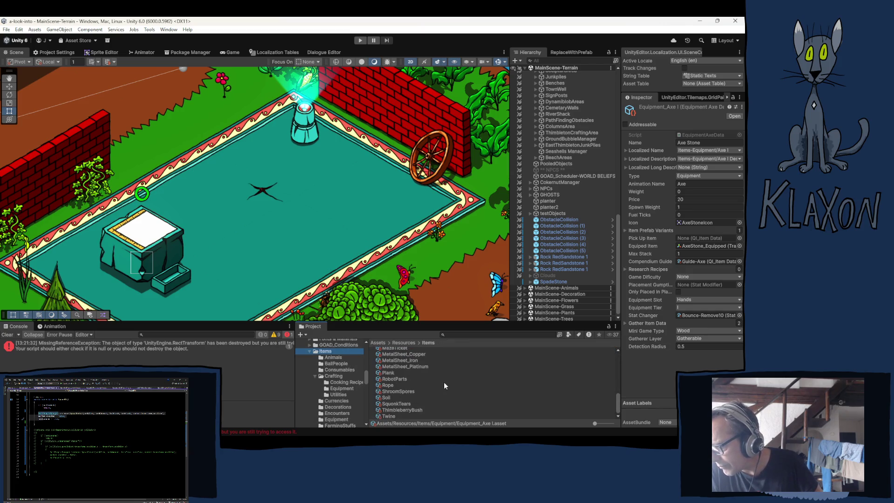
scroll(340, 386, "down", 6)
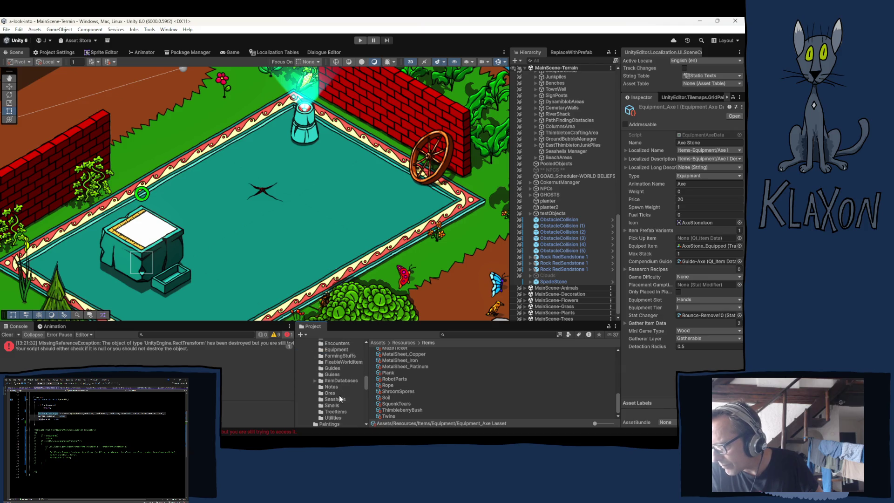
left_click(328, 393)
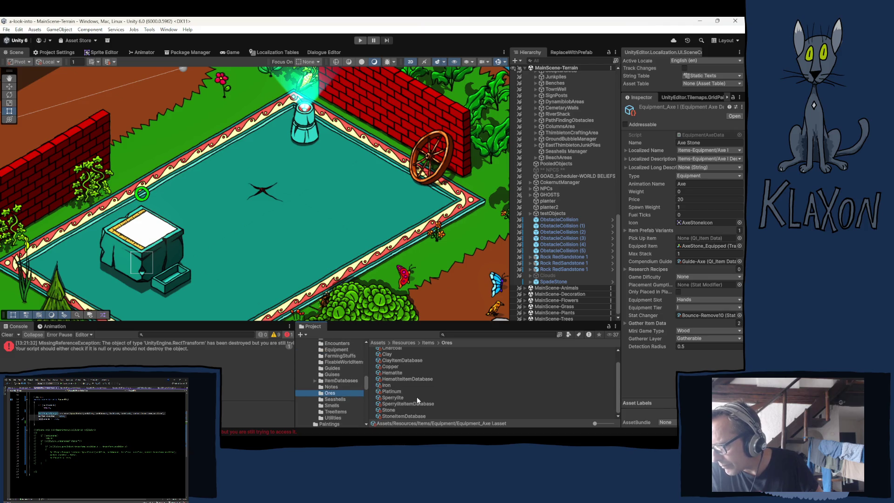
left_click(389, 410)
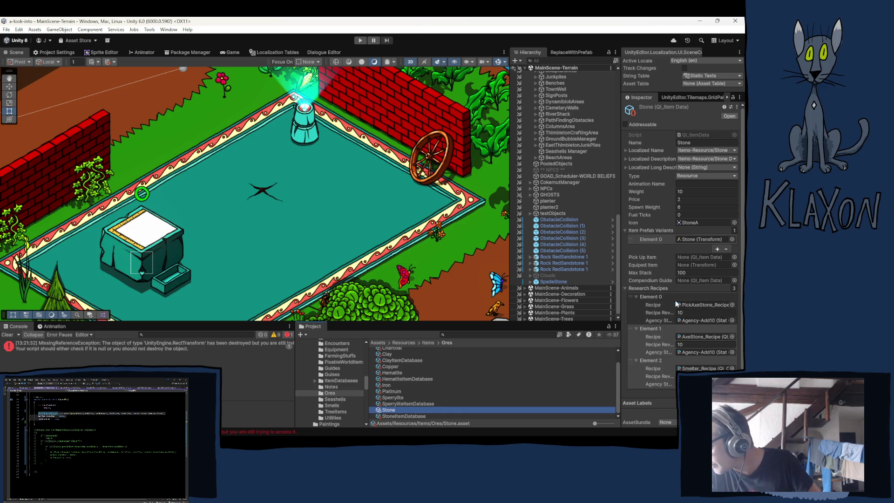
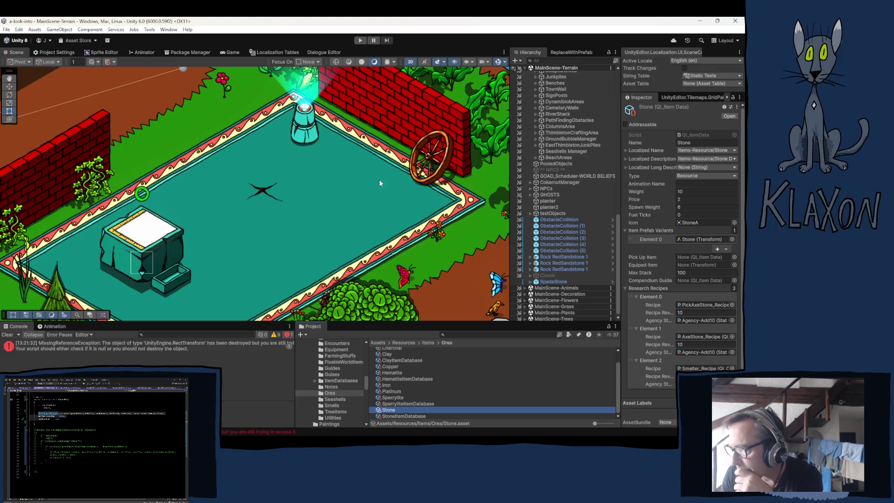
Select SpadeStone, then expand and collapse its Saveable Item Entity's Int Version list with three entries.
left_click(559, 281)
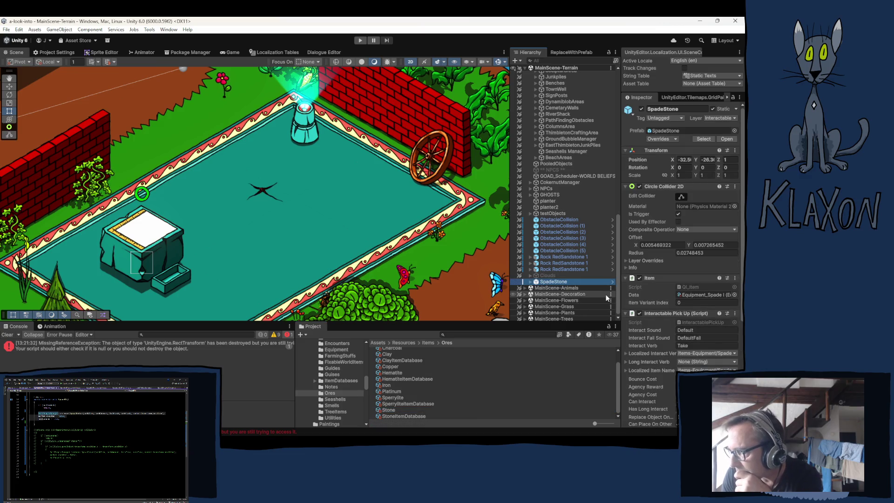
scroll(659, 295, "down", 2)
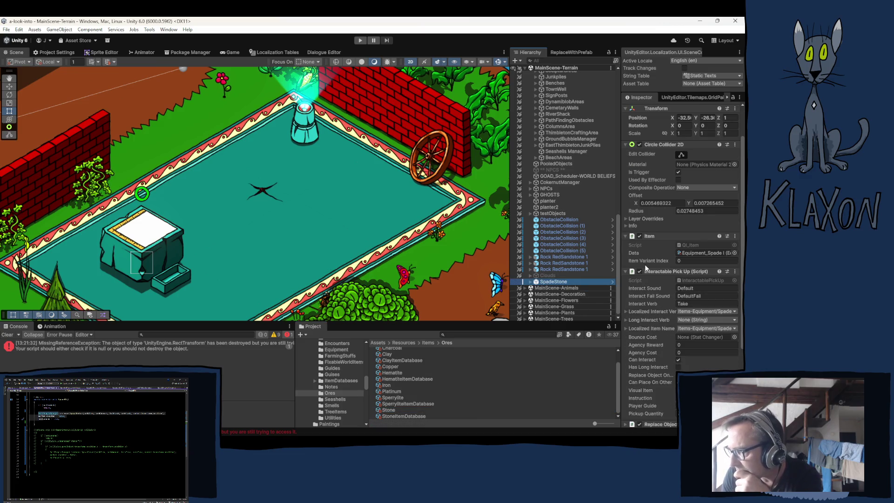
scroll(662, 275, "down", 3)
scroll(661, 273, "down", 1)
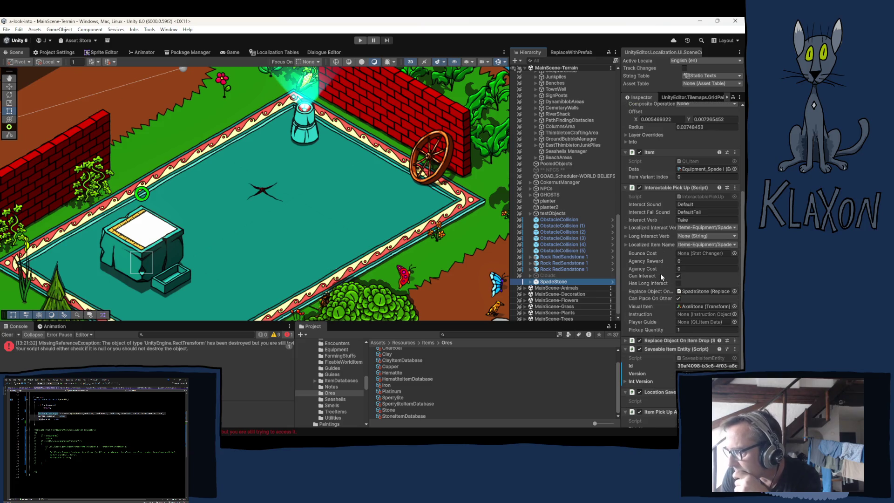
scroll(652, 339, "down", 1)
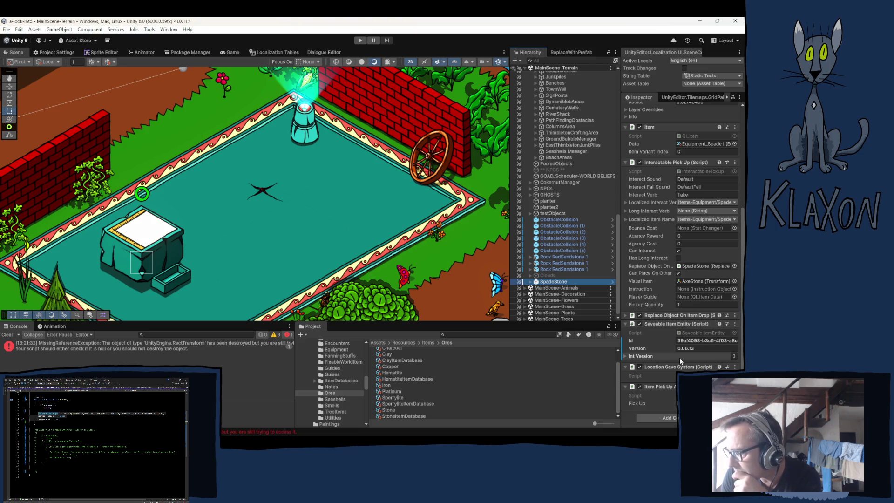
left_click(625, 356)
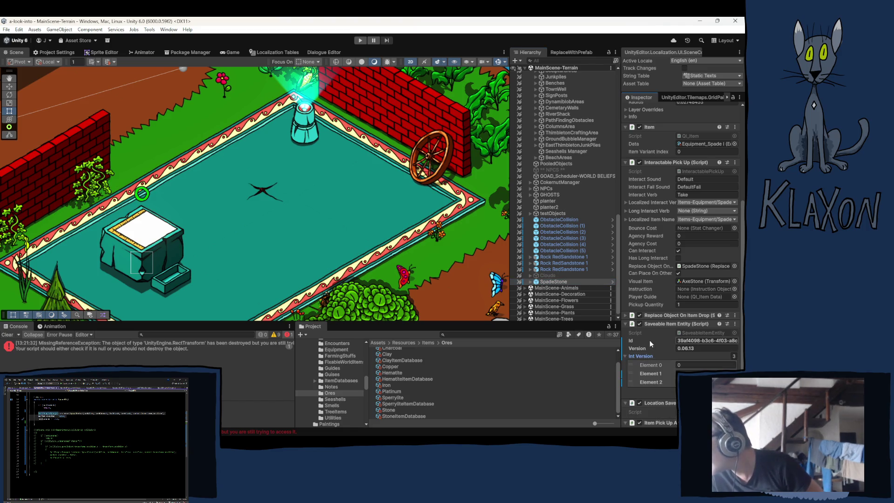
left_click(625, 356)
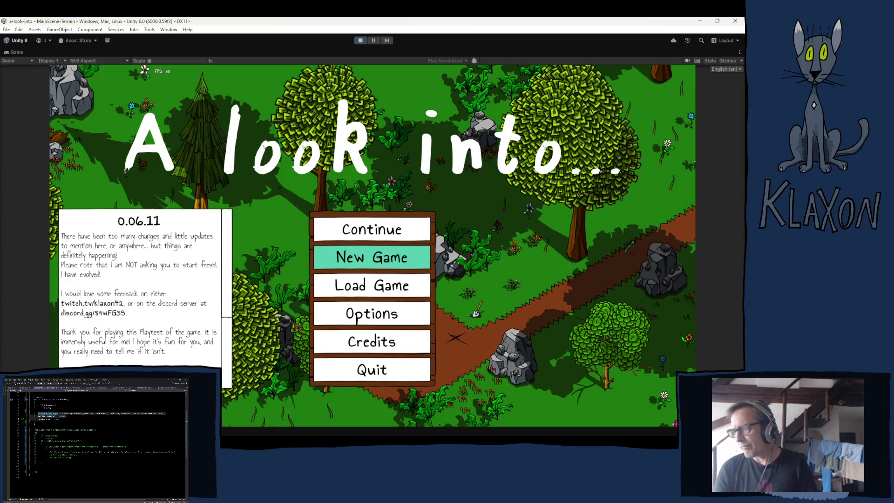
Start a new game with a new save, accept the character, then close the error log.
left_click(358, 263)
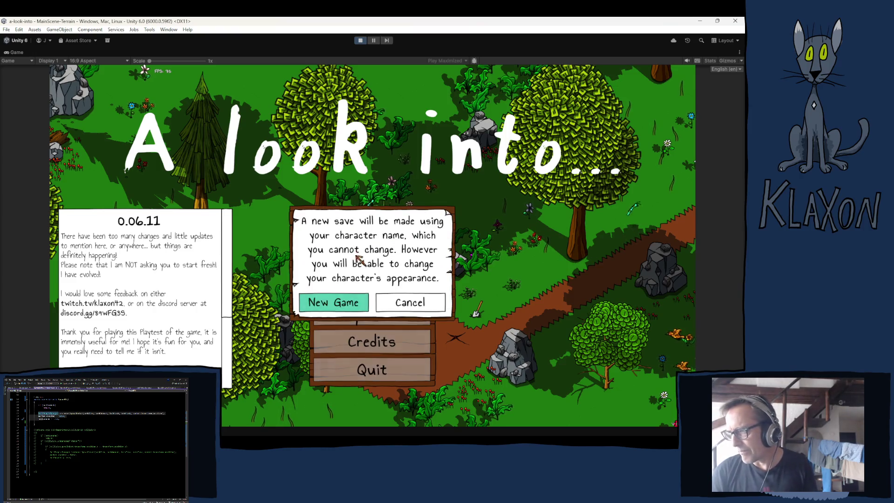
left_click(359, 300)
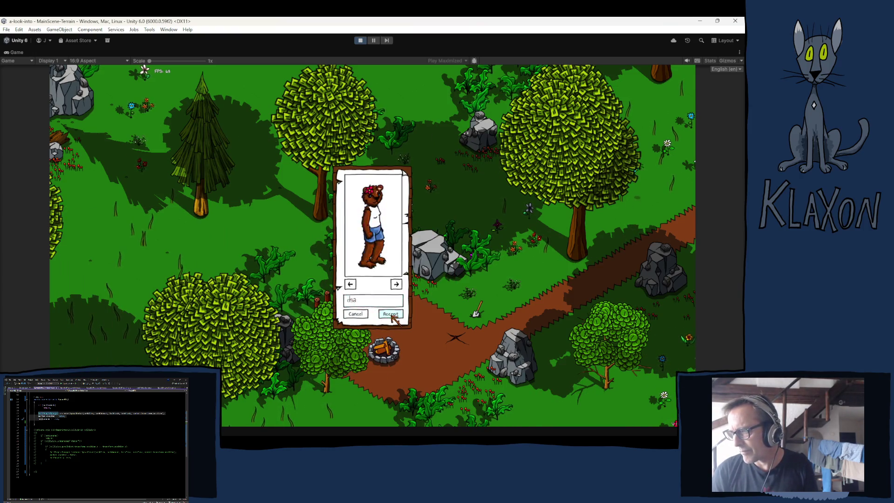
left_click(391, 314)
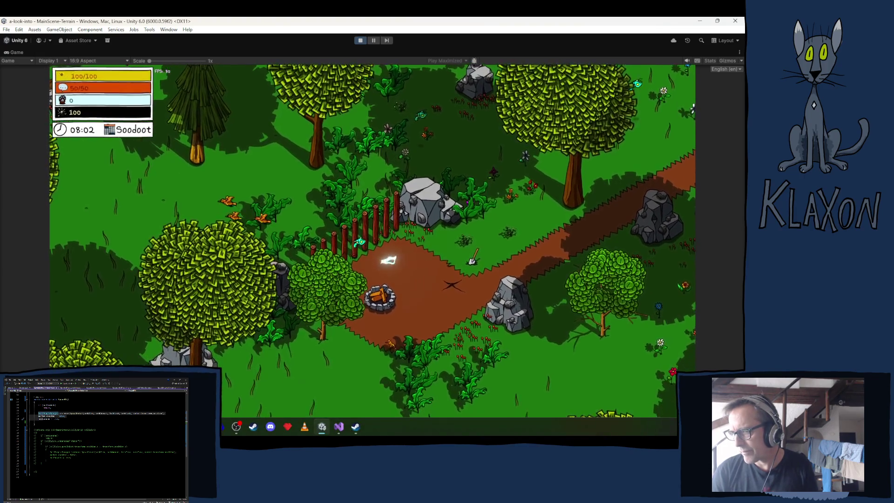
key("ctrl+shift+c")
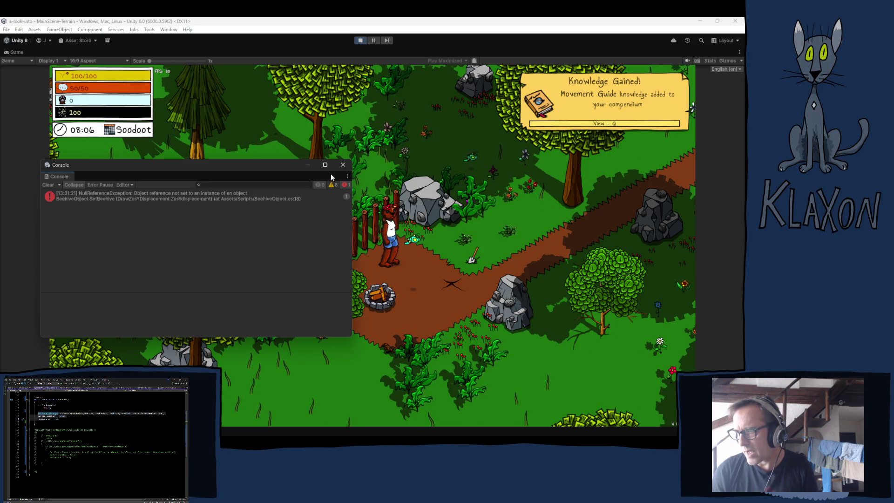
left_click(343, 164)
Pick up the stone spade and debug-teleport the player to the Camp.
key("d")
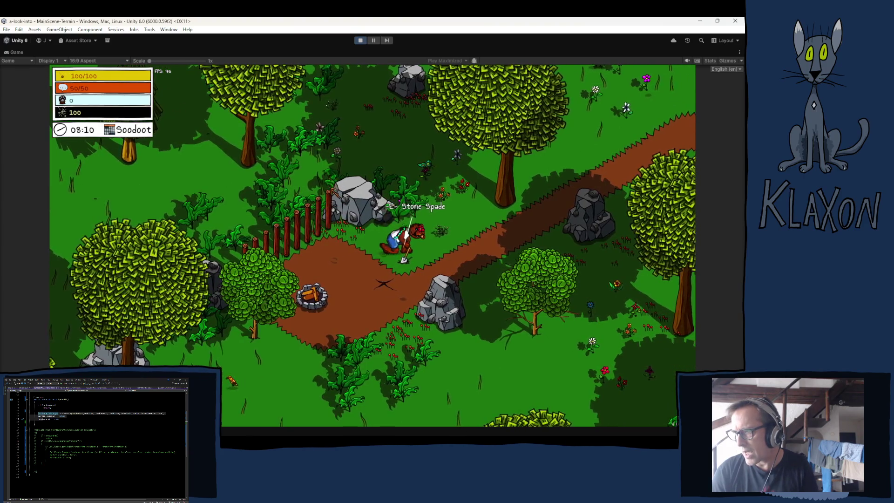
key("e")
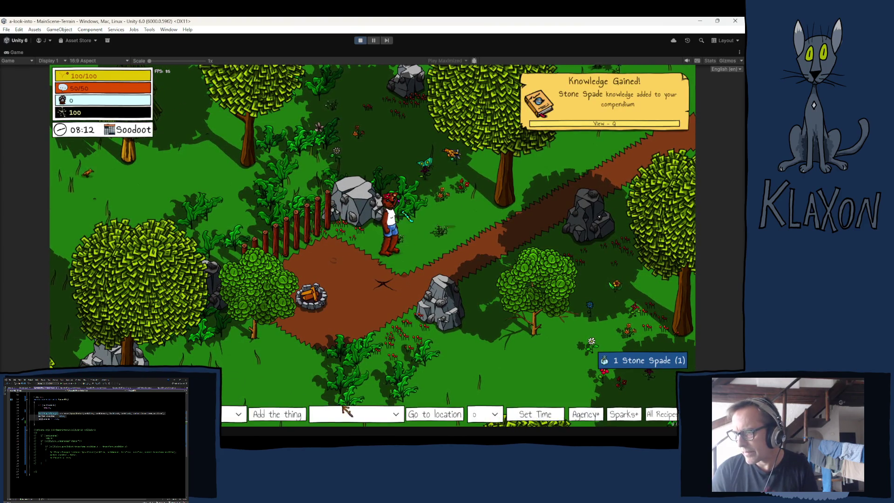
left_click(368, 414)
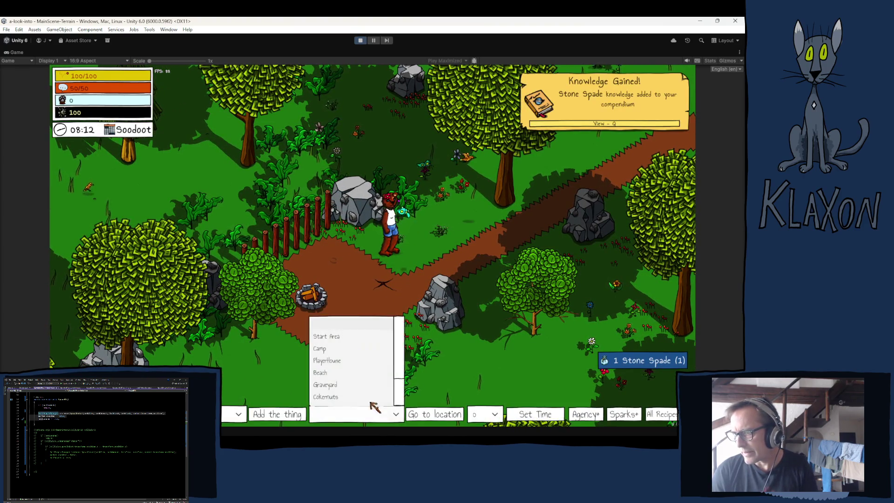
left_click(323, 349)
left_click(439, 413)
Clear and close the error log, then check the inventory and game menu.
key("ctrl+shift+c")
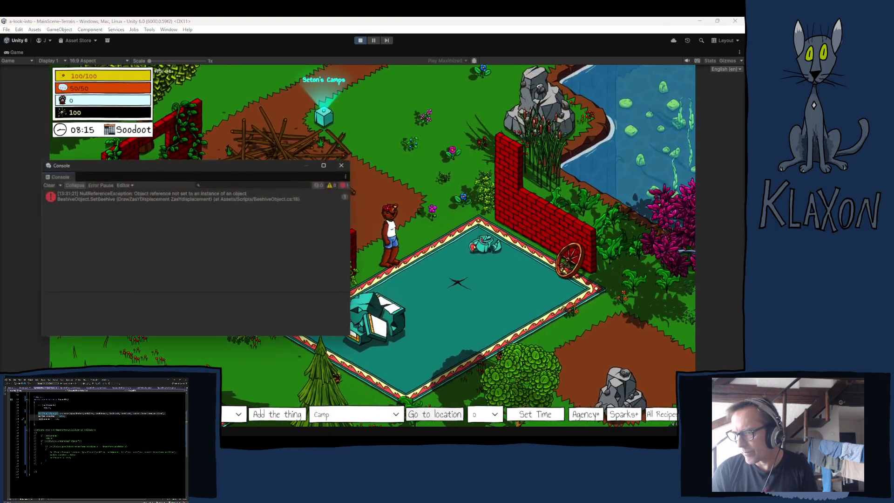
left_click(48, 185)
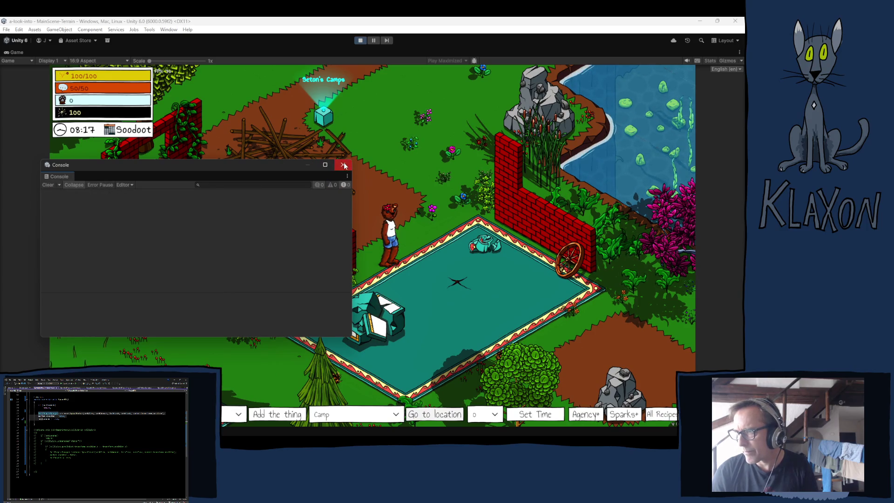
left_click(343, 164)
key("i")
key("i")
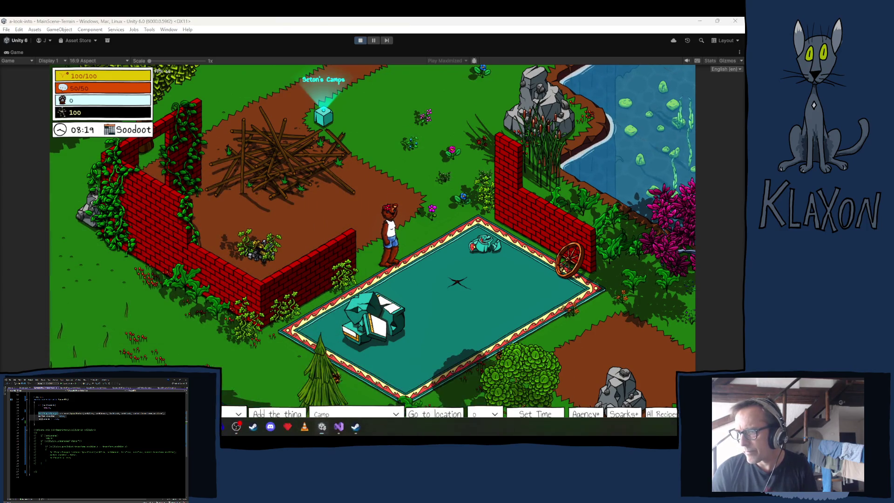
key("i")
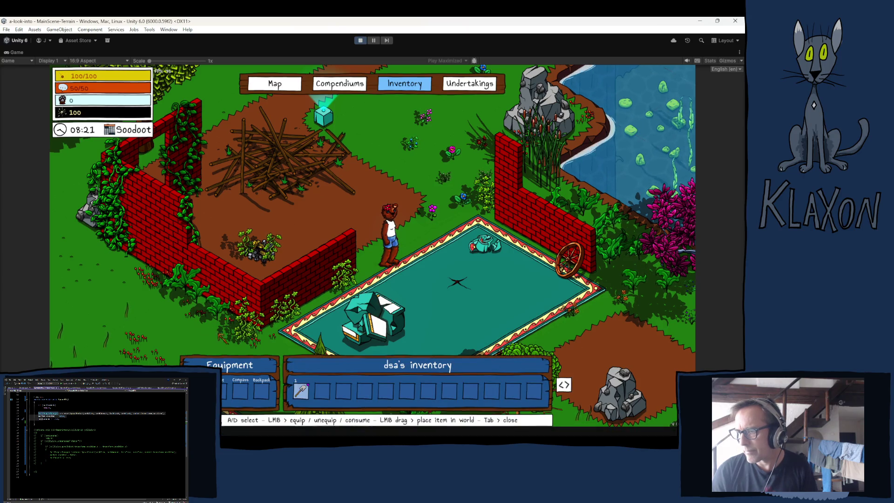
key("Tab")
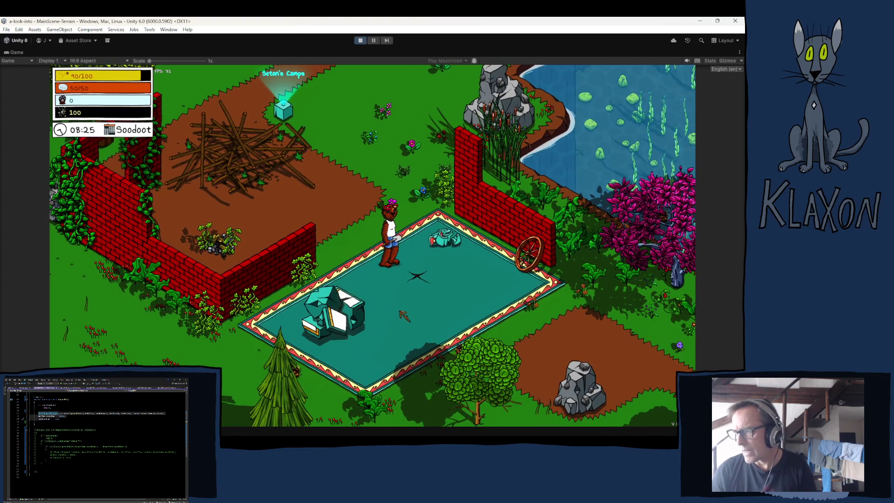
Complete the soil research mini-game, talk to the NPC, dismiss the Craft a Pickaxe quest, and show the inventory.
key("e")
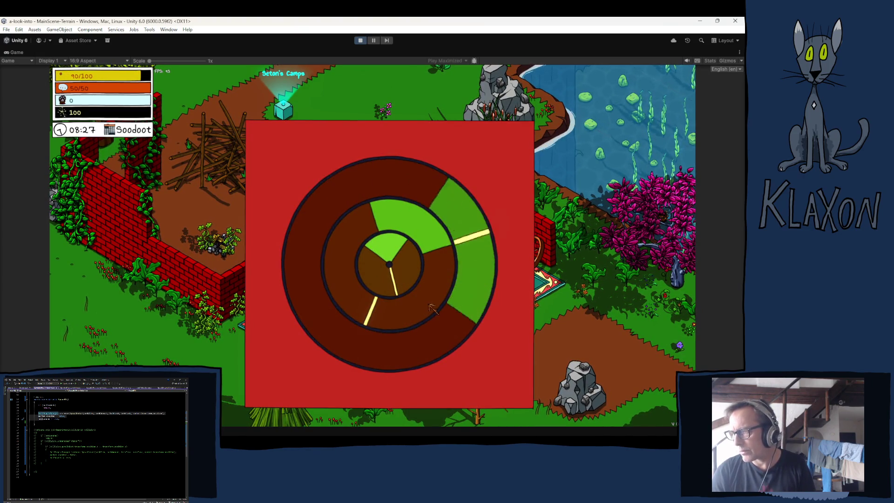
key("space")
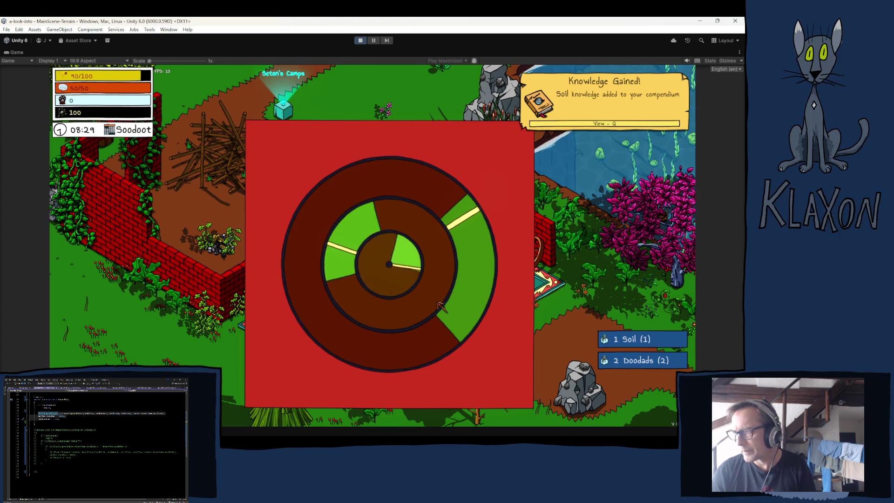
key("space")
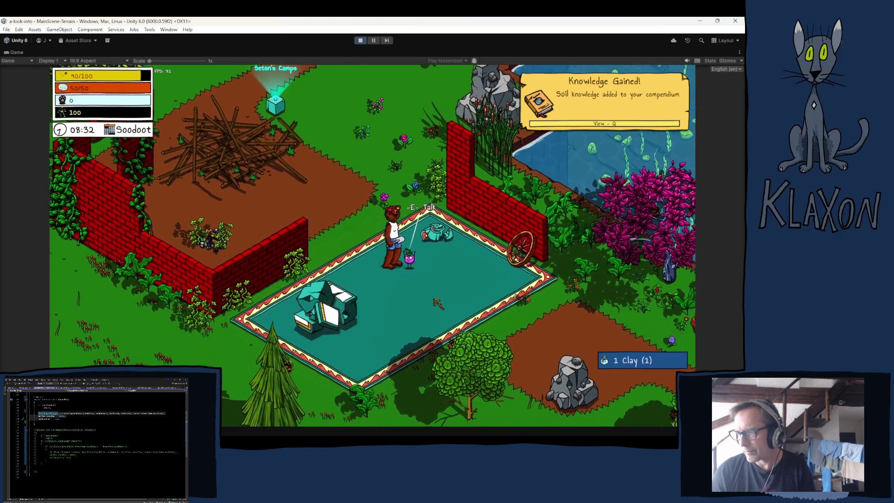
key("e")
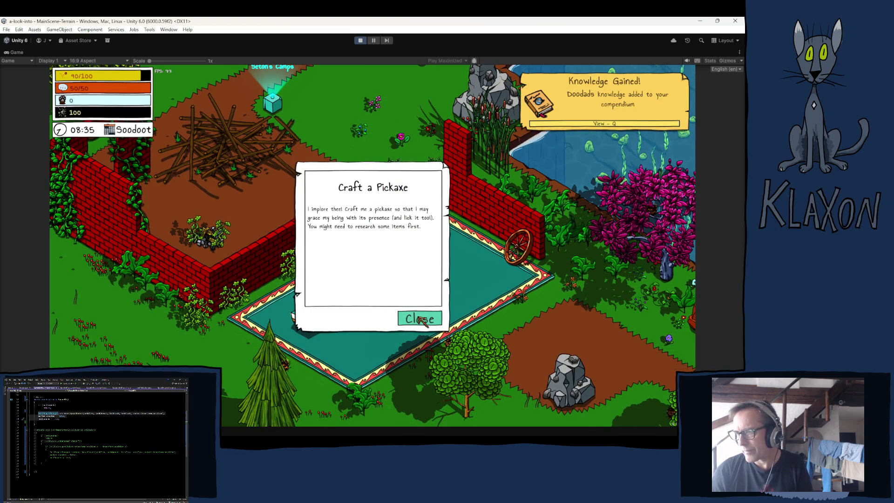
left_click(422, 319)
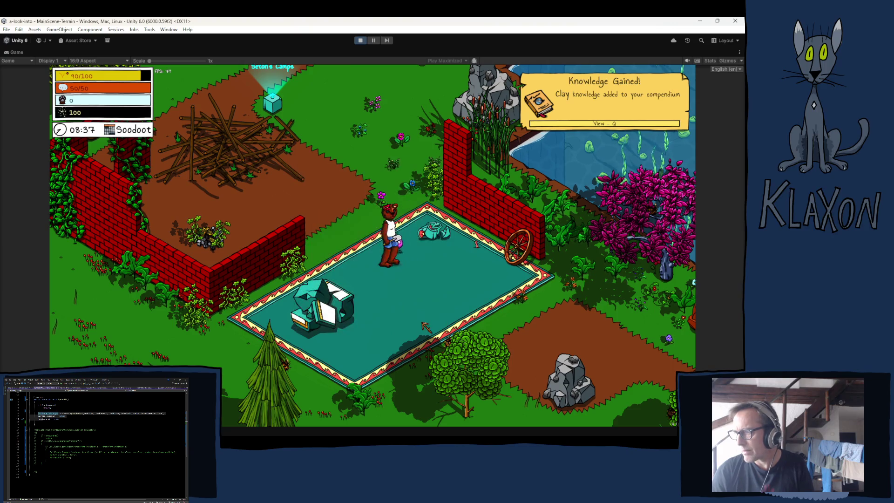
key("Tab")
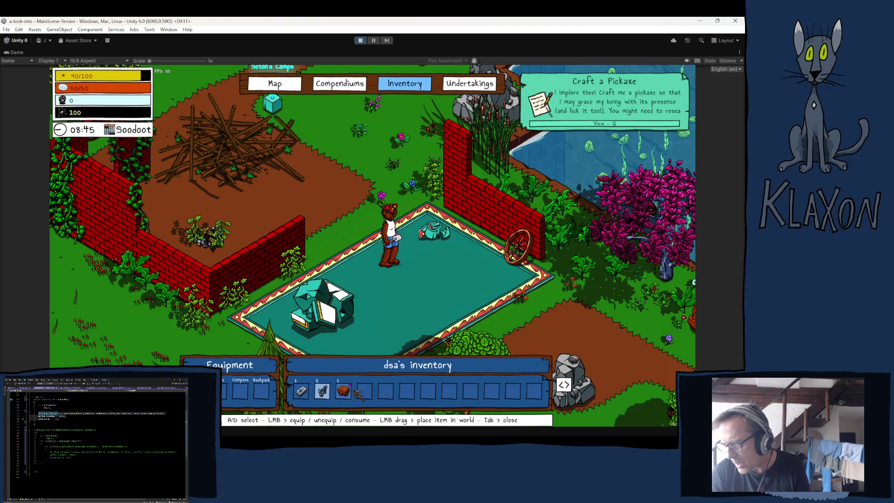
View the Doodads, Soil and Stone Spade entries in the Compendiums Items tab, then stop play mode.
left_click(344, 84)
left_click(349, 146)
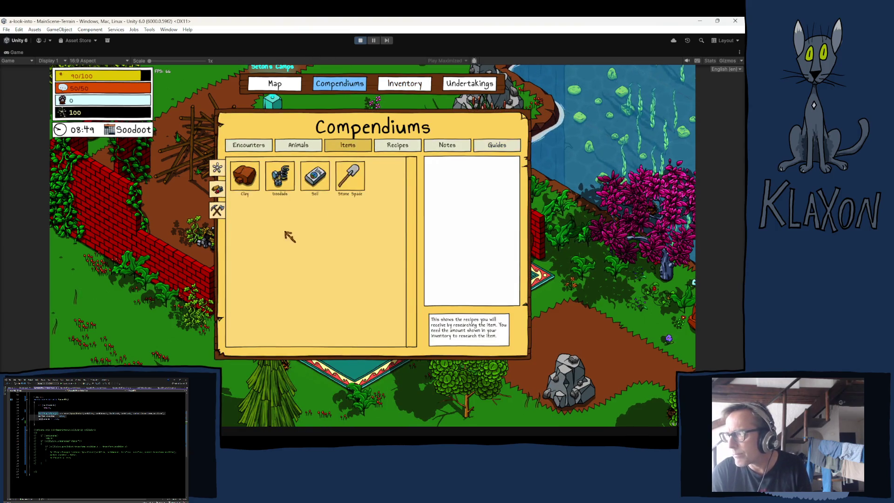
left_click(281, 184)
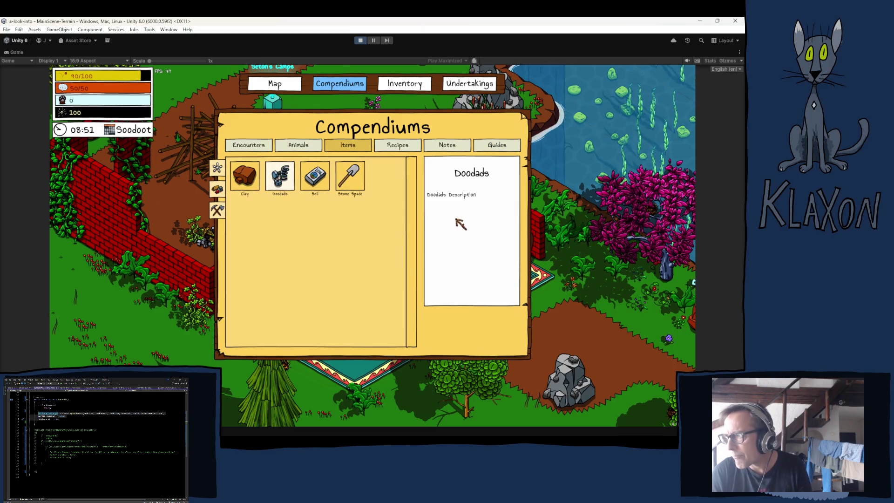
left_click(321, 181)
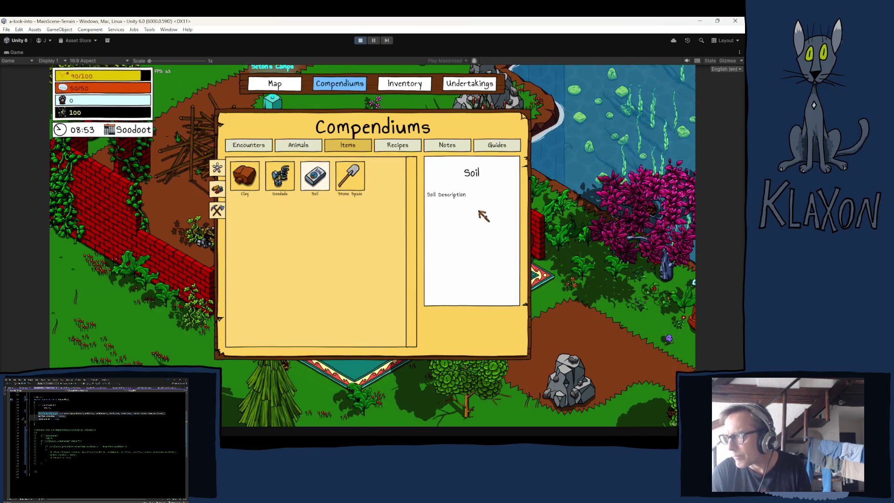
left_click(350, 180)
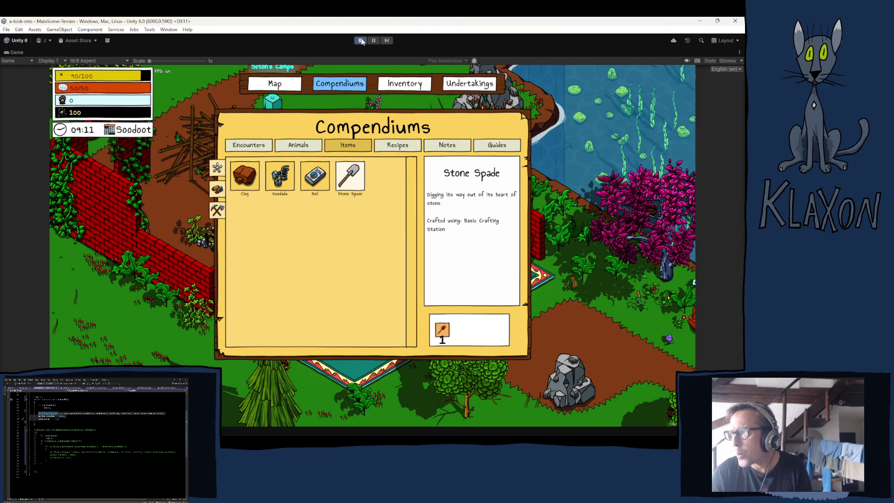
left_click(362, 41)
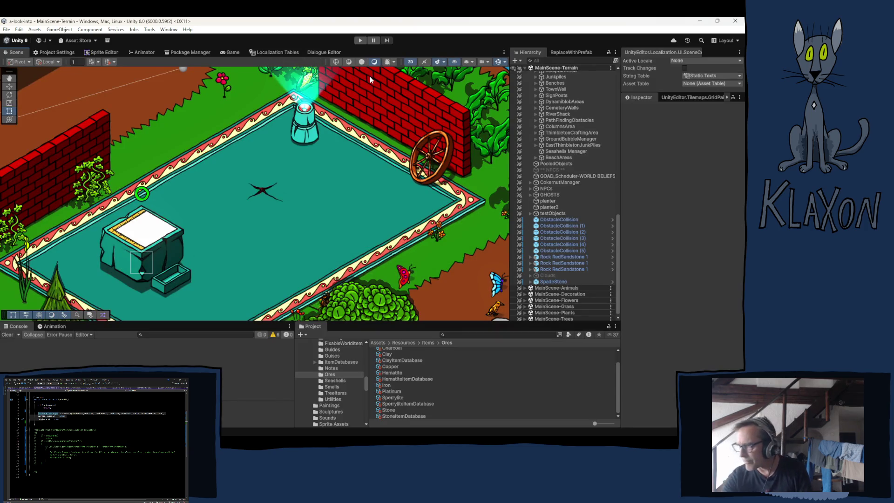
Trace SpadeStone's Item Data to Equipment_Spade I and its Spade I_Recipe research recipe.
left_click(544, 281)
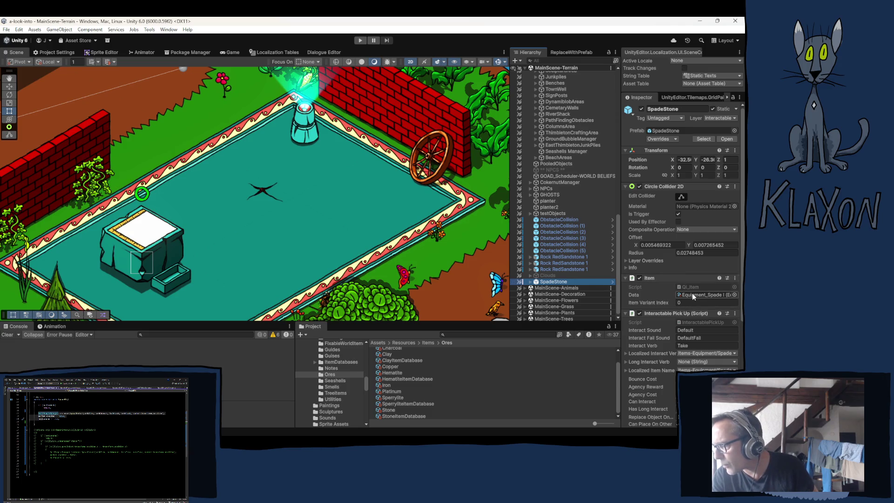
left_click(719, 294)
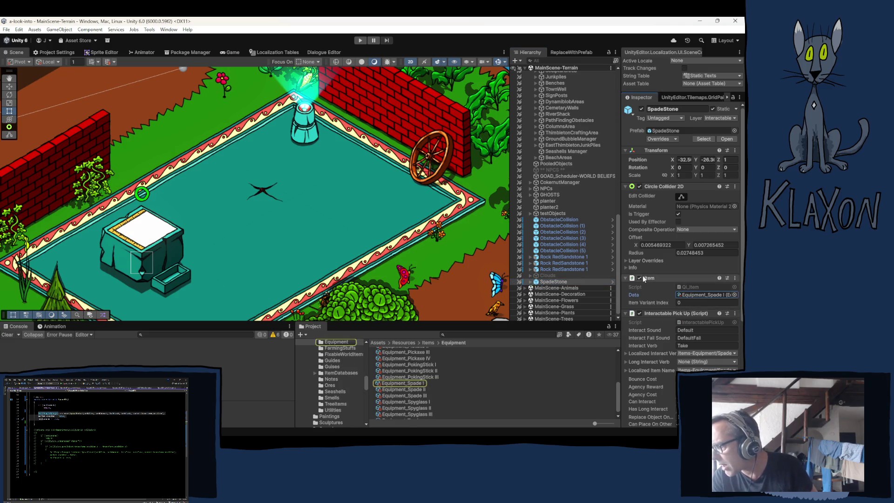
left_click(394, 384)
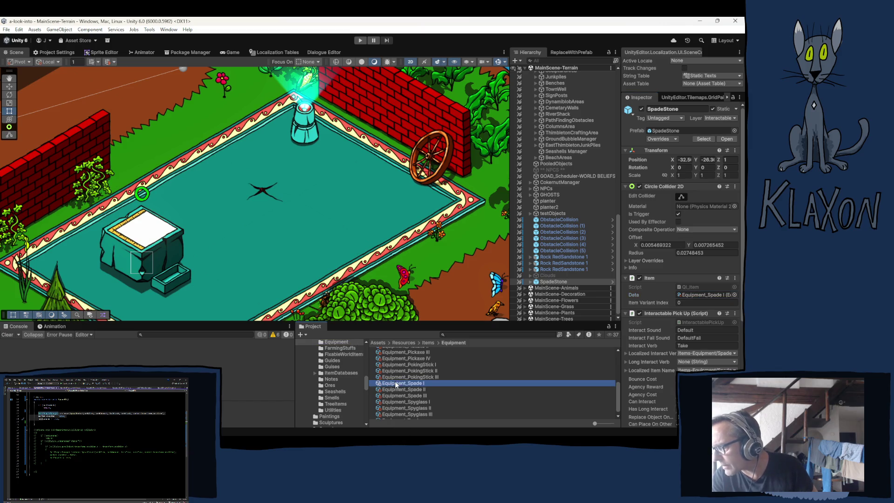
left_click(698, 304)
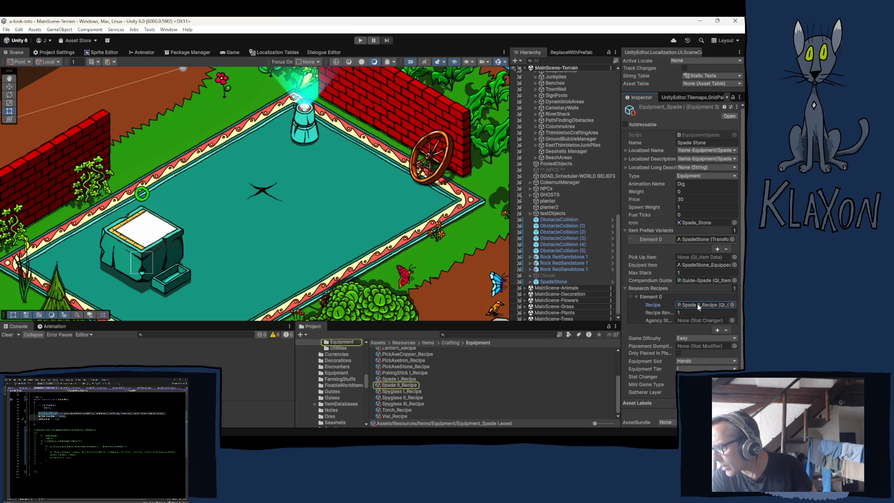
Assign Spade II_Recipe to the Stone Spade's Research Recipes Element 0.
left_click_drag(399, 385, 703, 305)
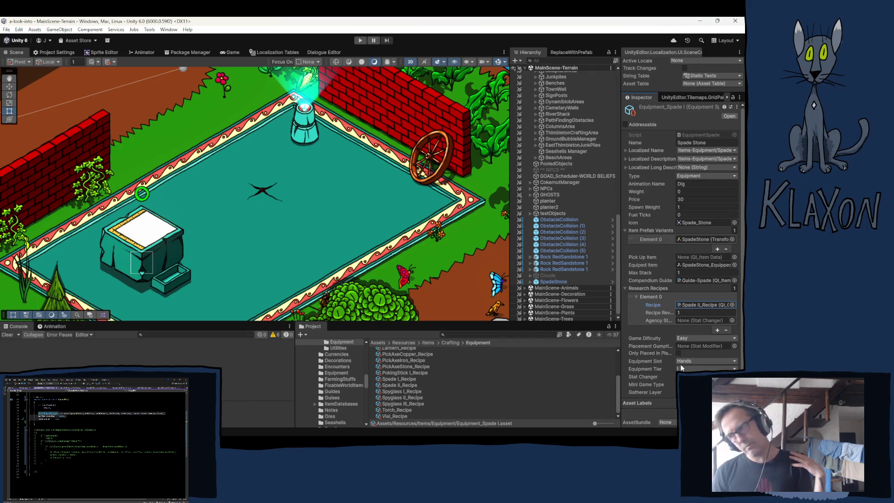
left_click(330, 416)
In the Stone item data, add a fourth recipe, paste AxeStone_Recipe (10) into it, and move it to third place.
left_click(388, 410)
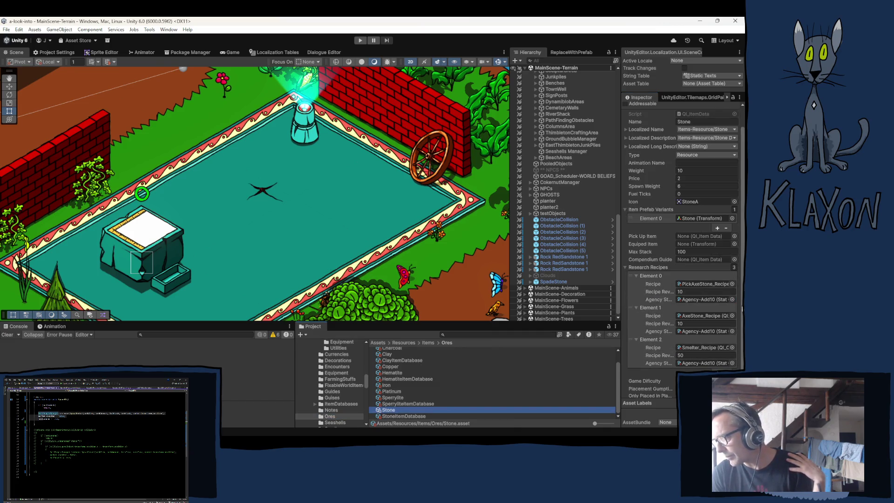
right_click(652, 340)
left_click(687, 349)
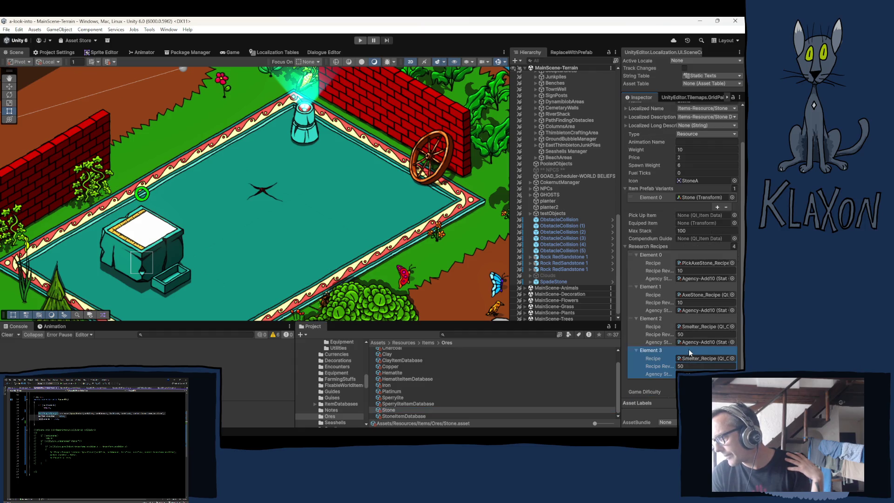
right_click(643, 288)
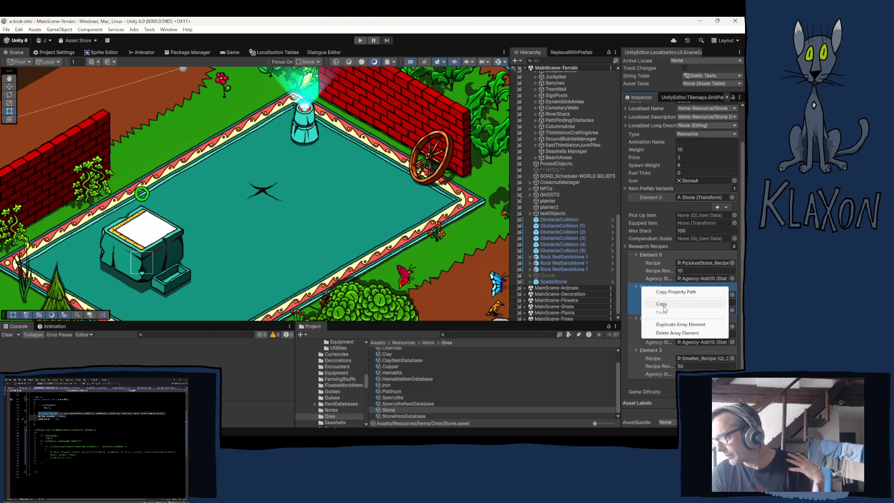
left_click(661, 304)
right_click(657, 350)
left_click(677, 374)
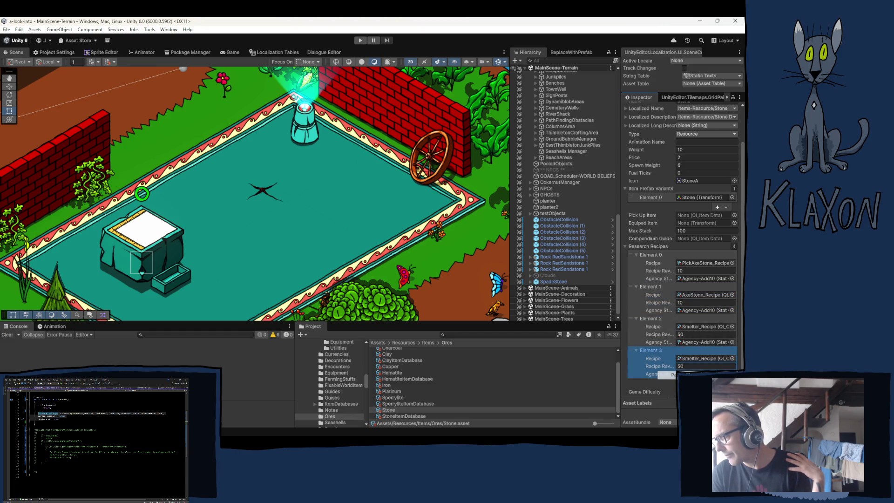
left_click_drag(630, 349, 632, 321)
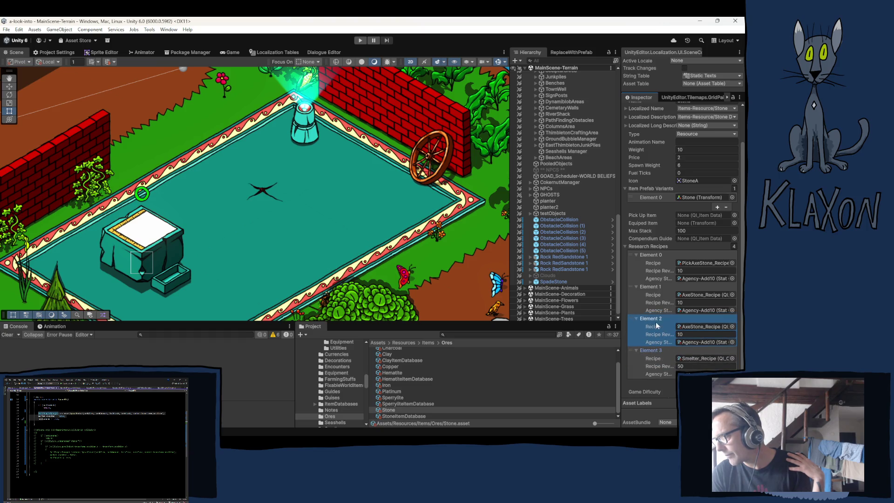
Drop Spade I_Recipe from the project into the third research recipe's field.
left_click(696, 326)
scroll(432, 391, "down", 3)
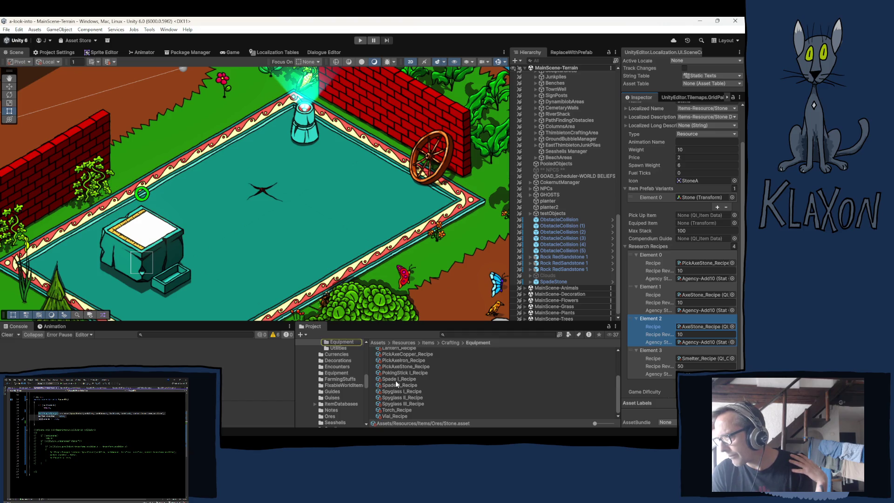
mouse_move(392, 378)
left_mouse_down()
mouse_move(694, 347)
mouse_move(701, 361)
mouse_move(692, 327)
left_mouse_up()
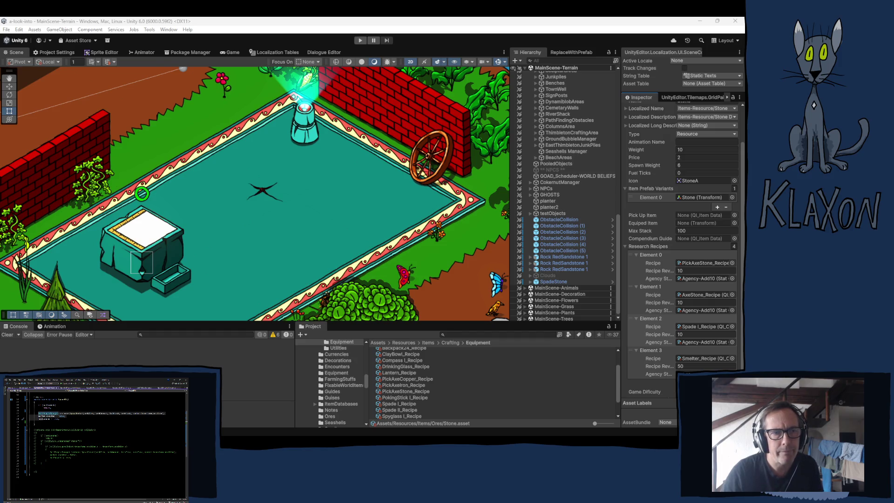
Zoom out and pan the Scene view to centre the camp.
key("alt+Tab")
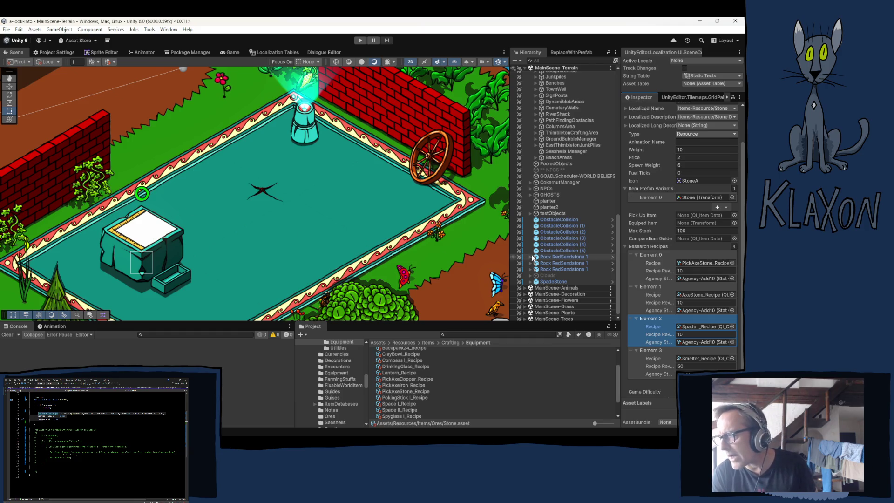
scroll(280, 230, "down", 2)
scroll(269, 212, "down", 4)
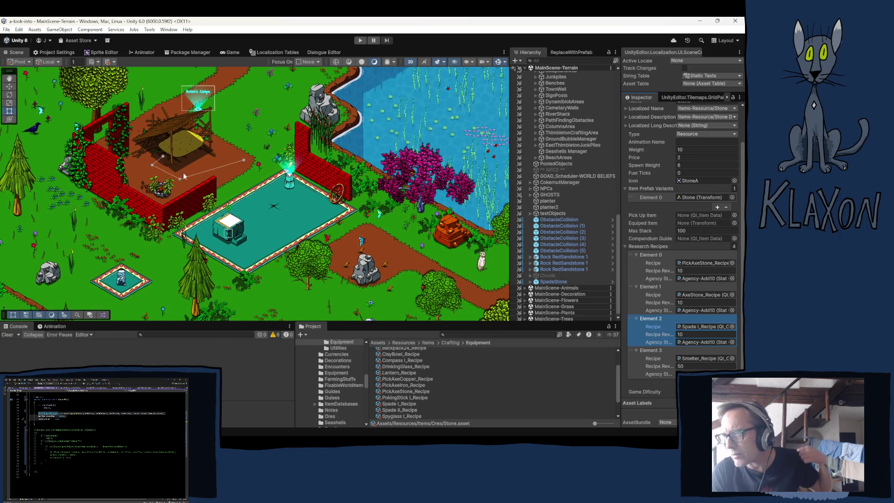
mouse_move(28, 125)
left_mouse_down()
mouse_move(150, 171)
mouse_move(215, 175)
left_mouse_up()
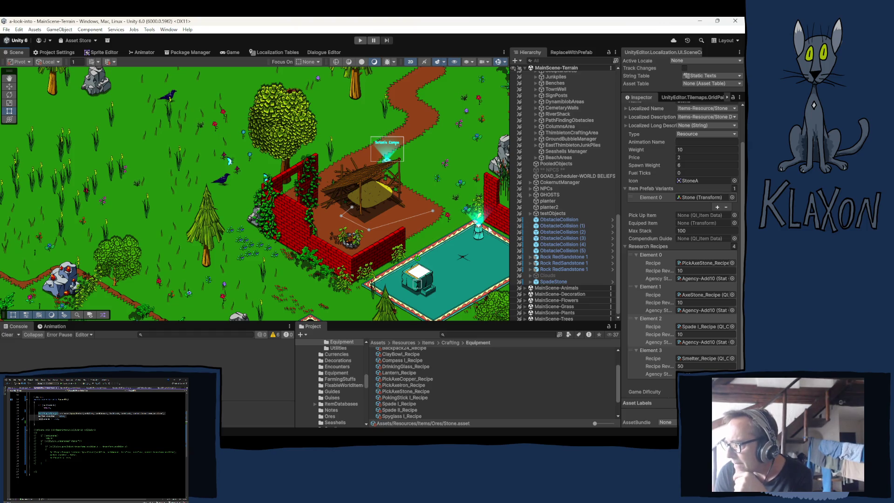
Inspect MessengerArea, SpawnSeekerArea (2), SpawnSeekerArea (1), TravellerAreaSpawn (3) and the welcome MessengerArea.
scroll(554, 126, "down", 1)
scroll(554, 126, "up", 5)
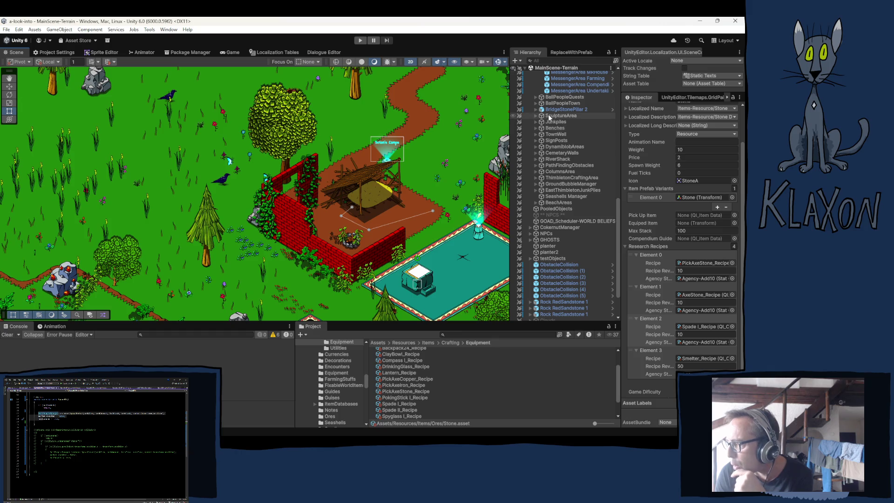
scroll(597, 146, "up", 5)
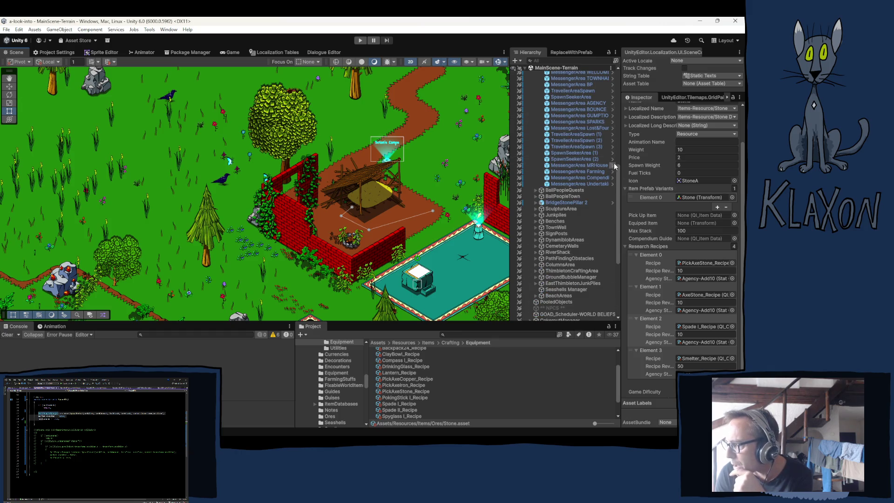
left_click(560, 185)
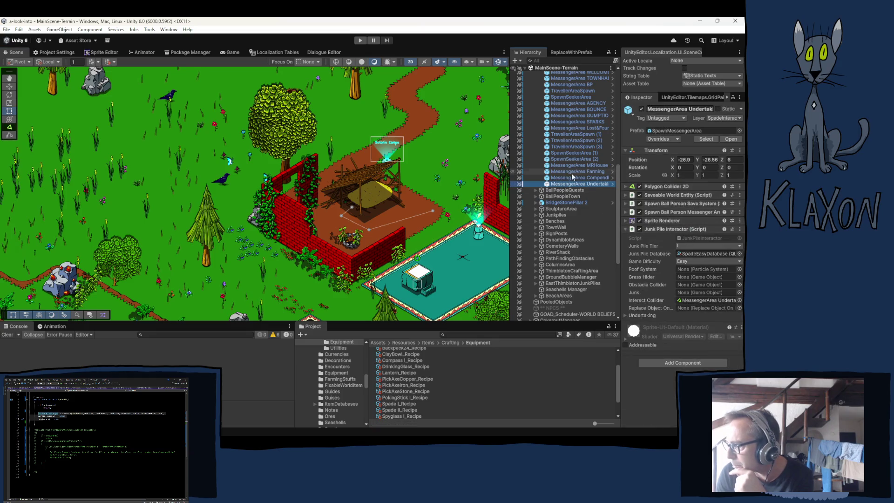
left_click(561, 159)
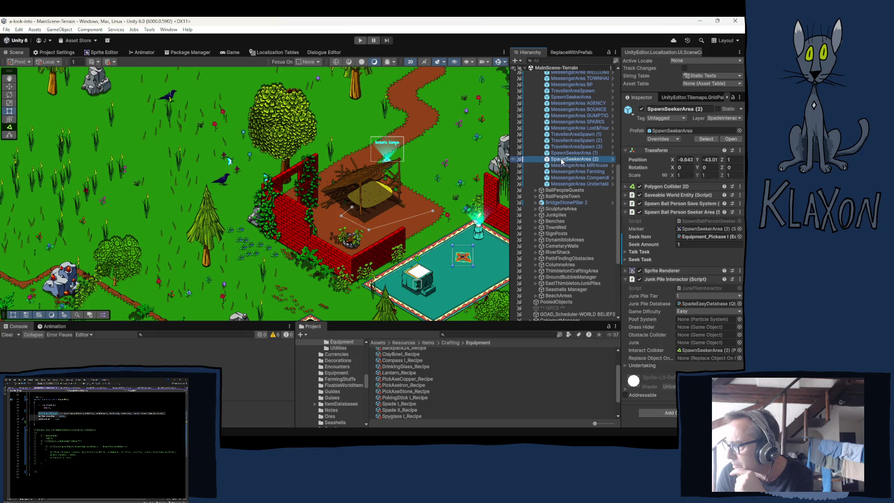
left_click(562, 155)
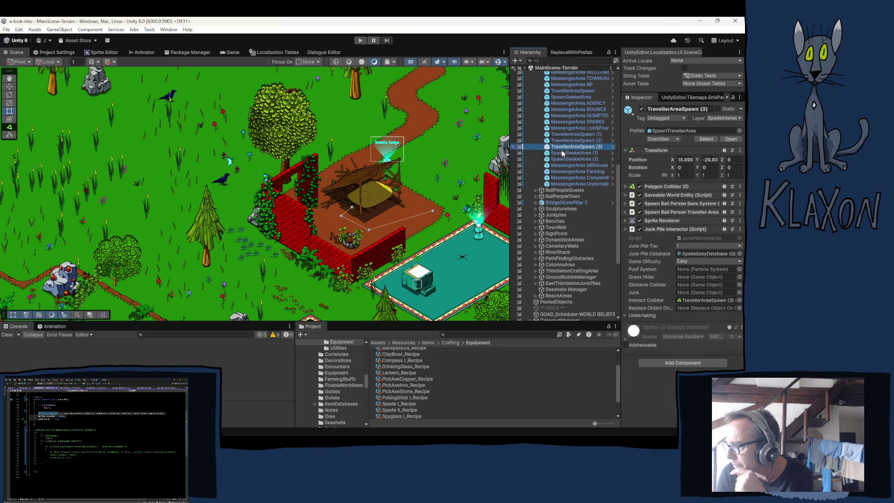
left_click(560, 147)
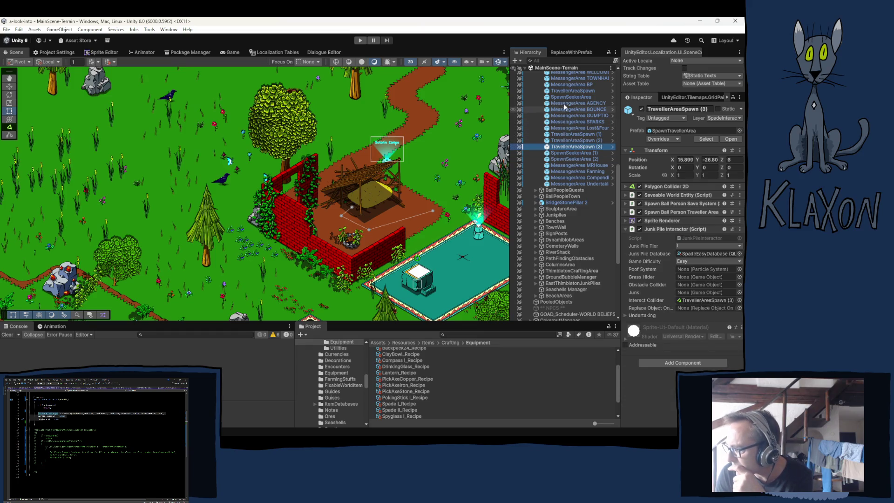
scroll(564, 96, "up", 3)
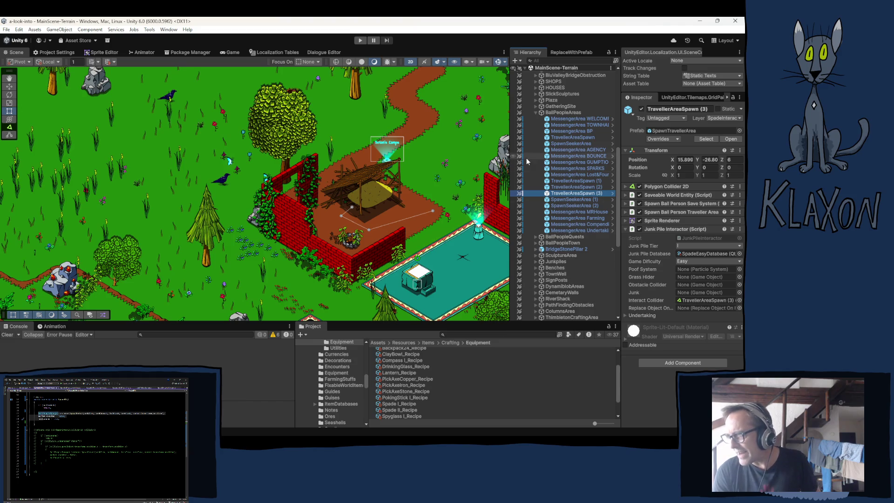
left_click(569, 120)
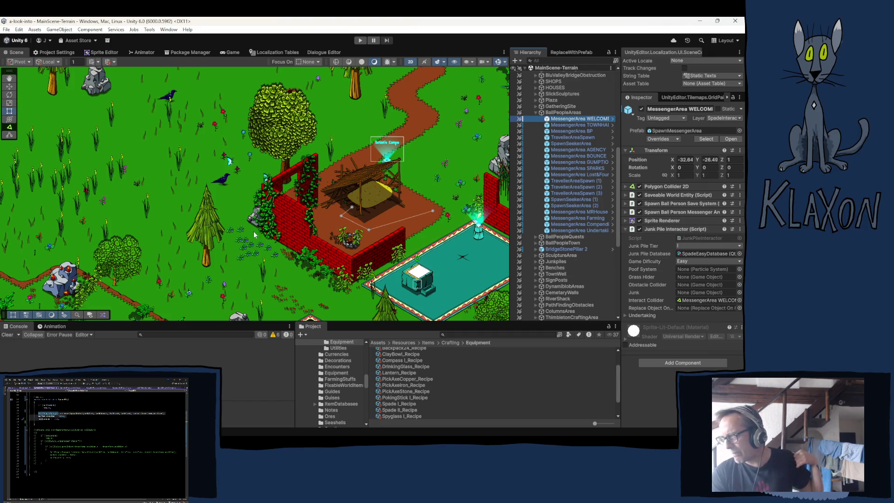
Select SpawnSeekerArea (2), fold its Seeker Area and Junk Pile Interactor sections, and show the Sprite Renderer.
scroll(174, 217, "down", 2)
scroll(174, 217, "up", 1)
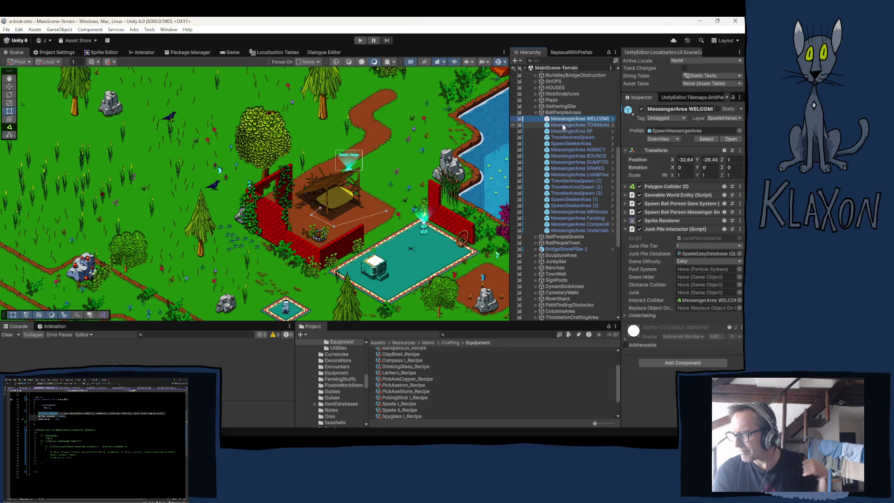
left_click(565, 205)
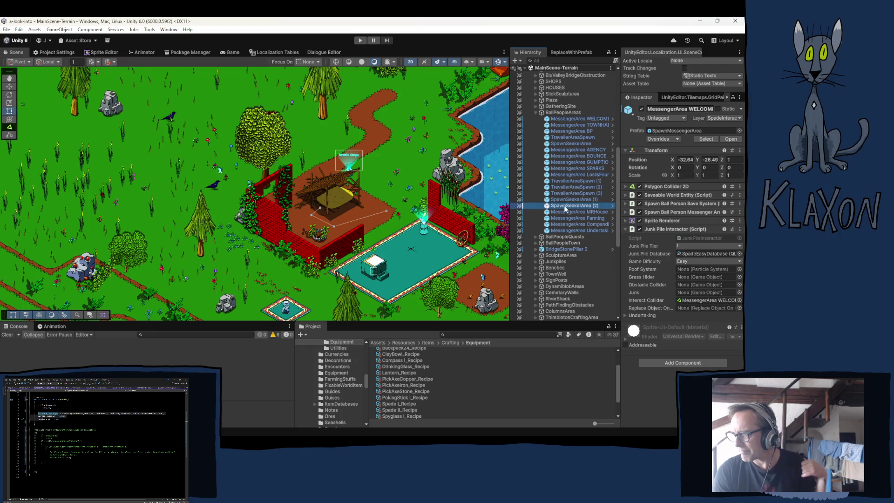
left_click(659, 212)
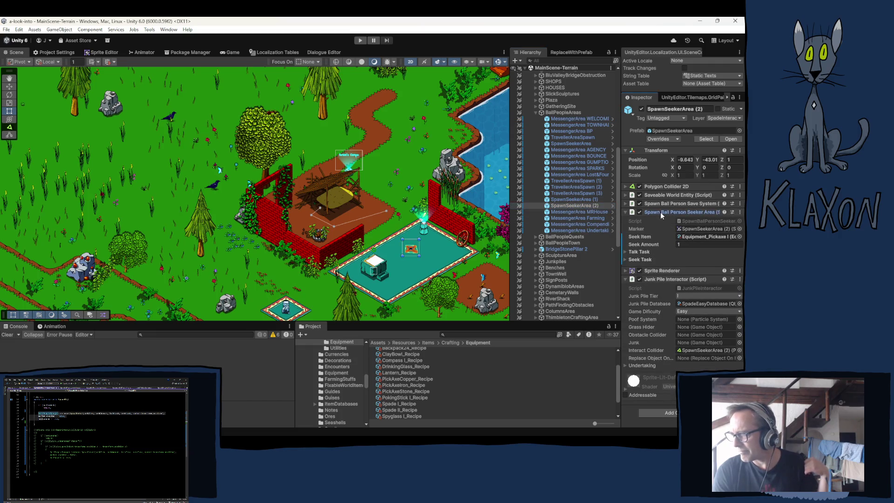
left_click(680, 229)
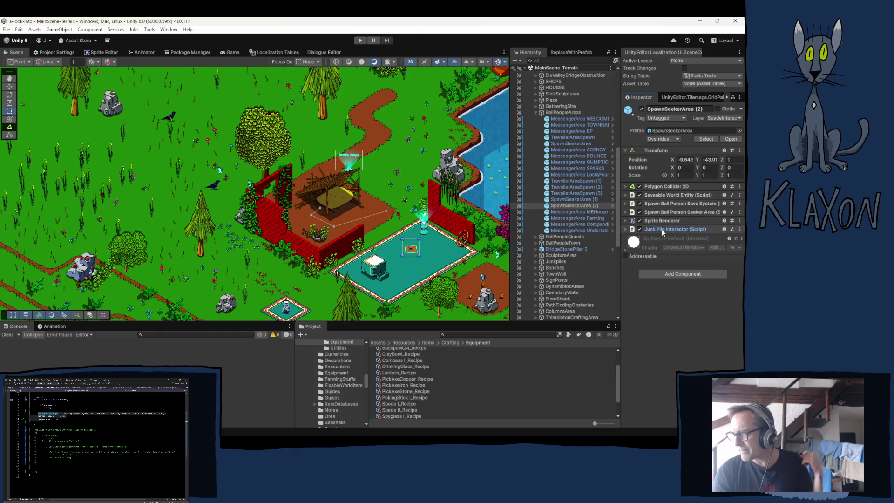
left_click(652, 221)
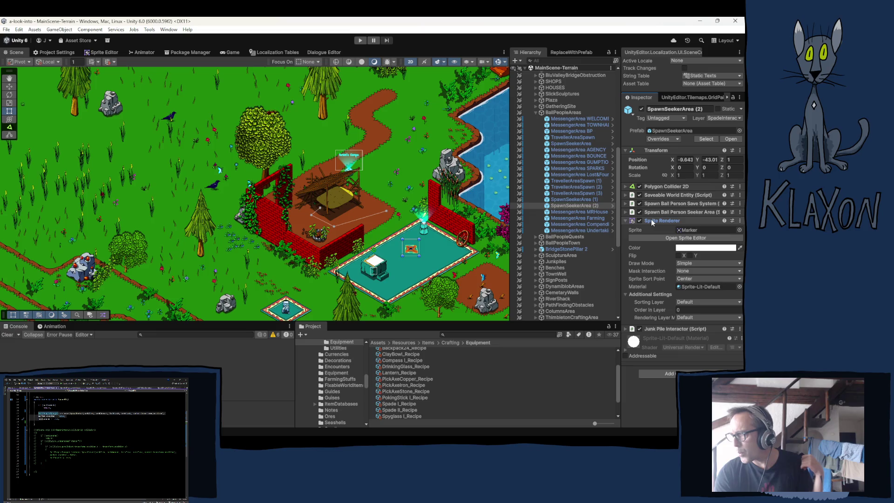
Trace the Marker sprite to its texture import settings, then reselect the object and check its Saveable World Entity Id.
left_click(694, 230)
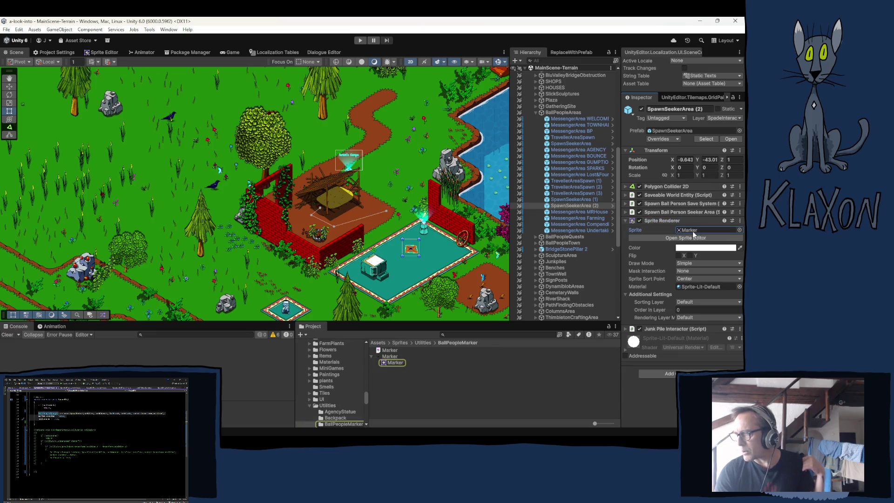
left_click(389, 356)
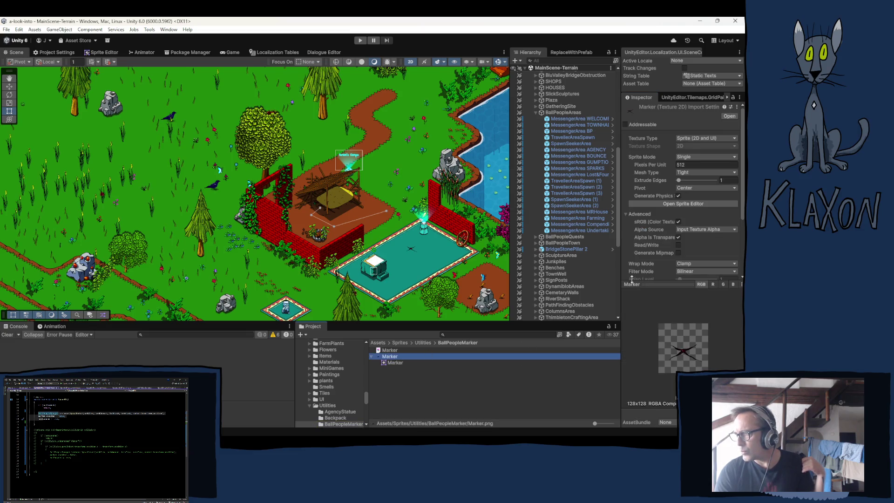
left_click(582, 206)
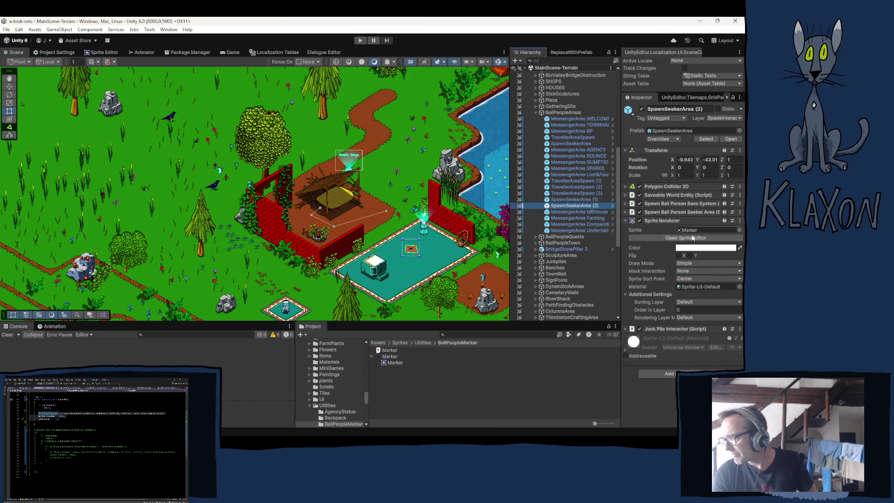
left_click(665, 221)
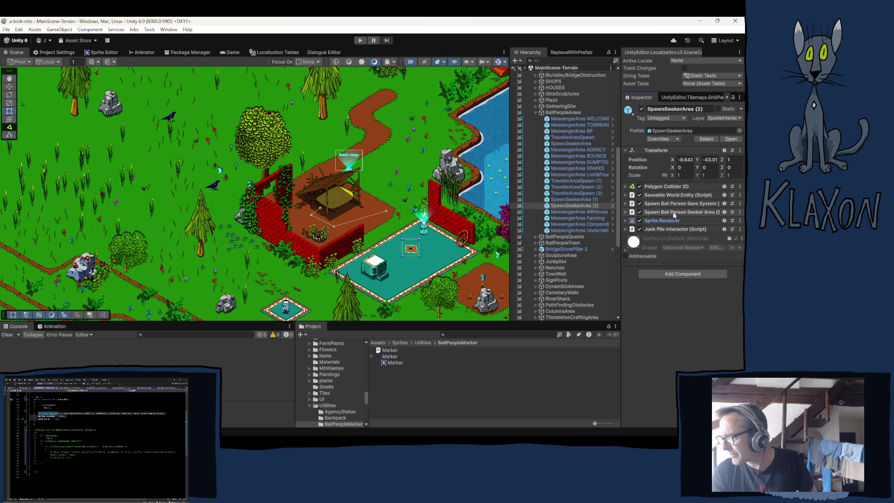
left_click(663, 196)
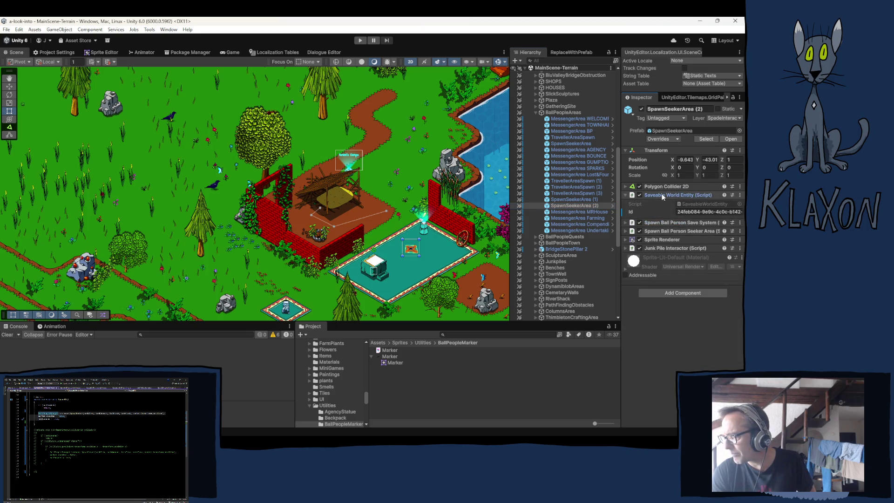
left_click(652, 195)
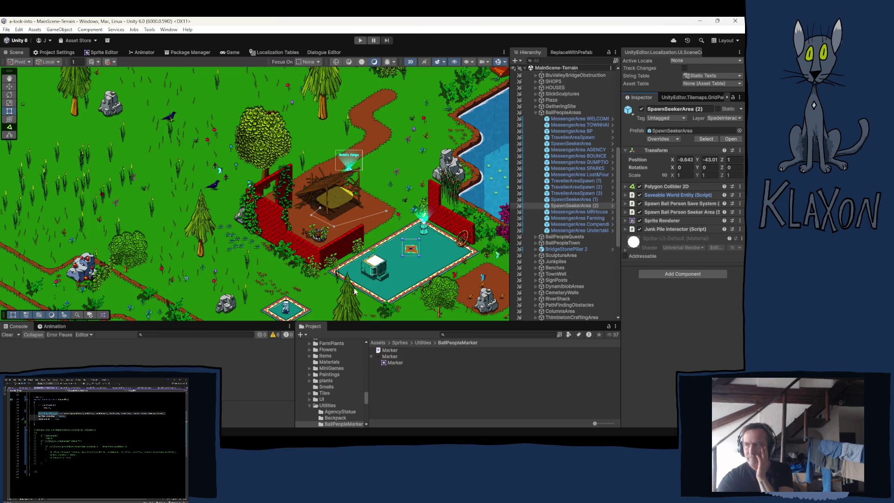
Zoom and pan the Scene view to centre the SpawnSeekerArea (2) marker beside the teal plaza.
scroll(411, 247, "up", 1)
scroll(411, 246, "up", 10)
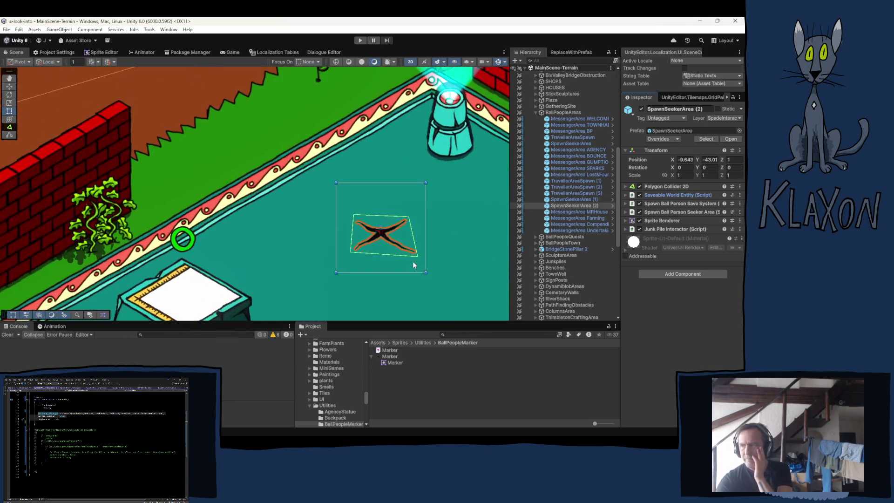
left_click_drag(409, 257, 325, 237)
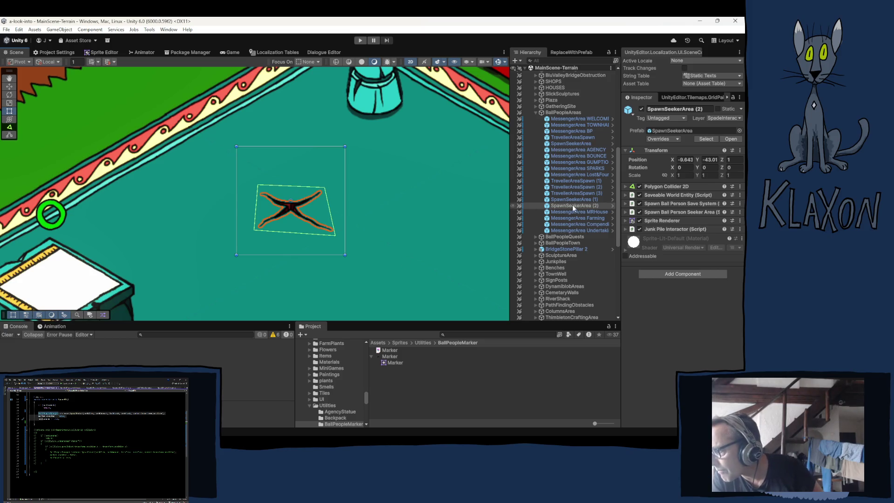
scroll(572, 204, "down", 3)
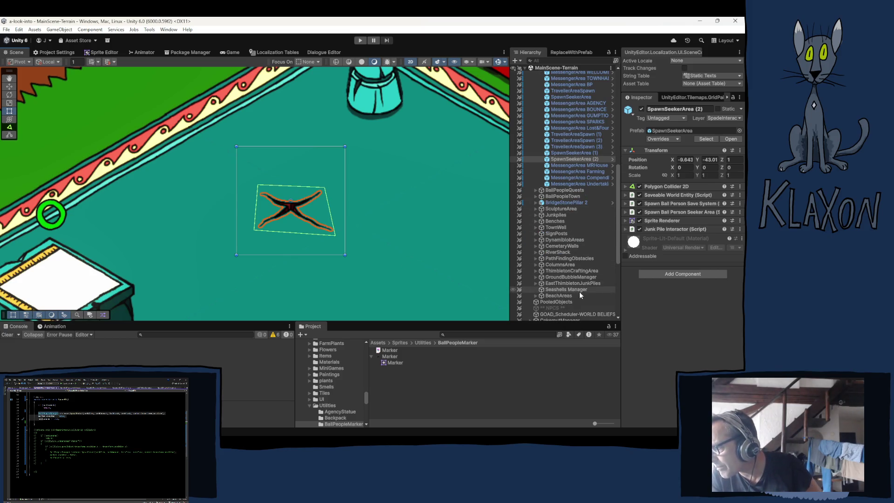
scroll(566, 206, "up", 5)
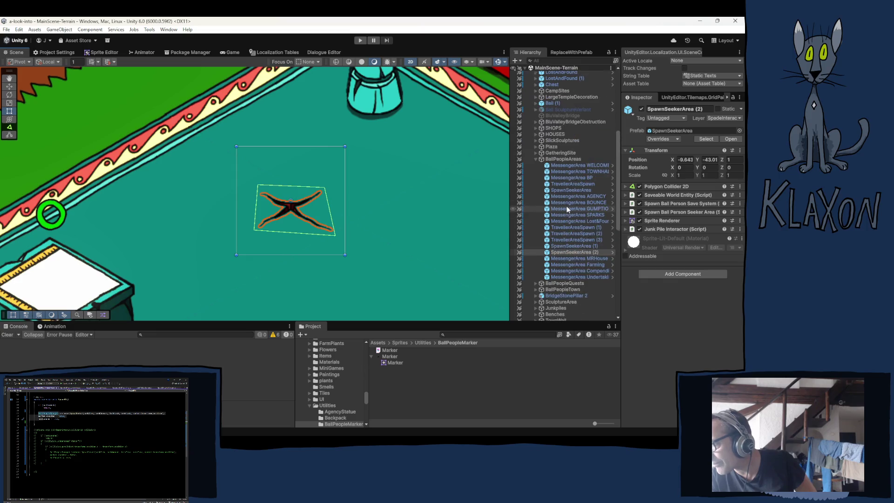
left_click(534, 160)
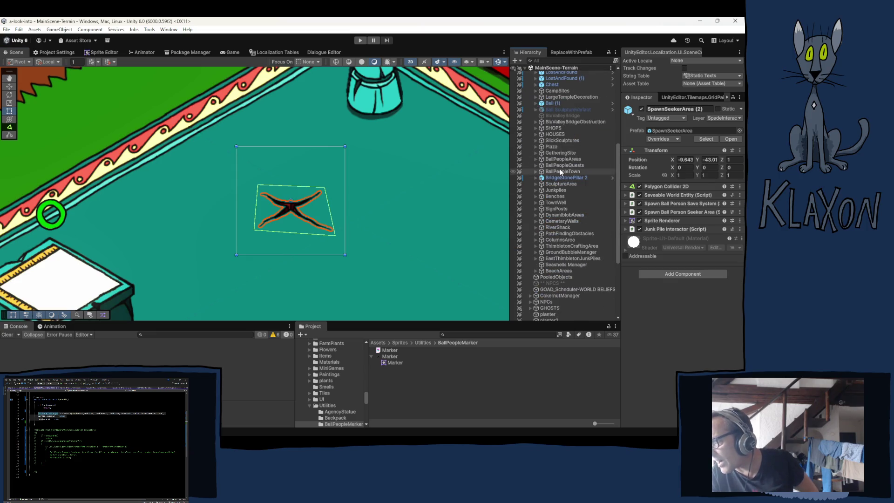
scroll(561, 208, "down", 6)
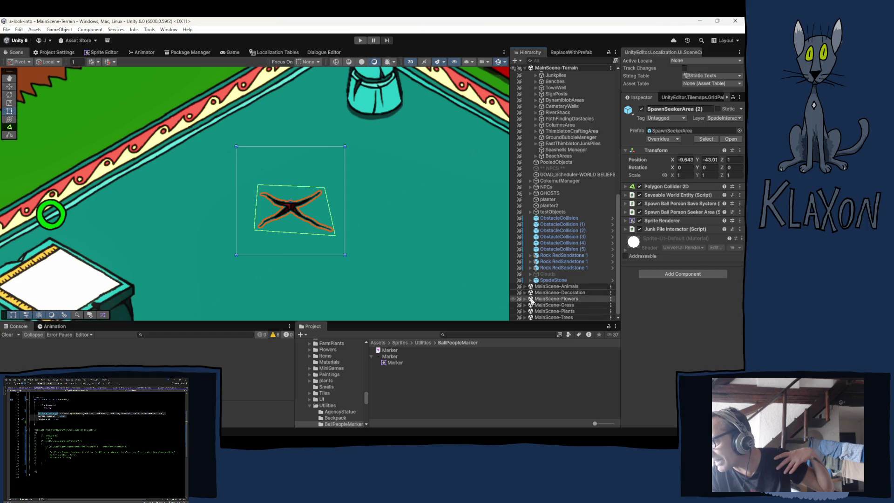
left_click(524, 318)
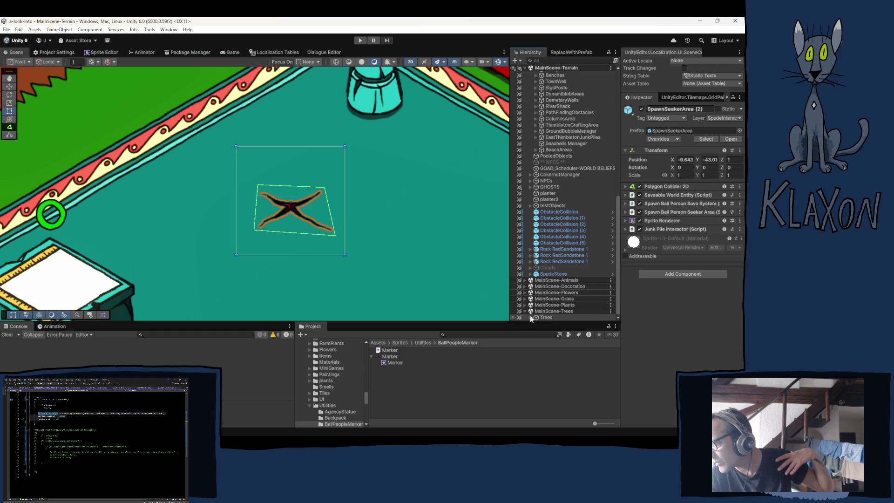
left_click(524, 280)
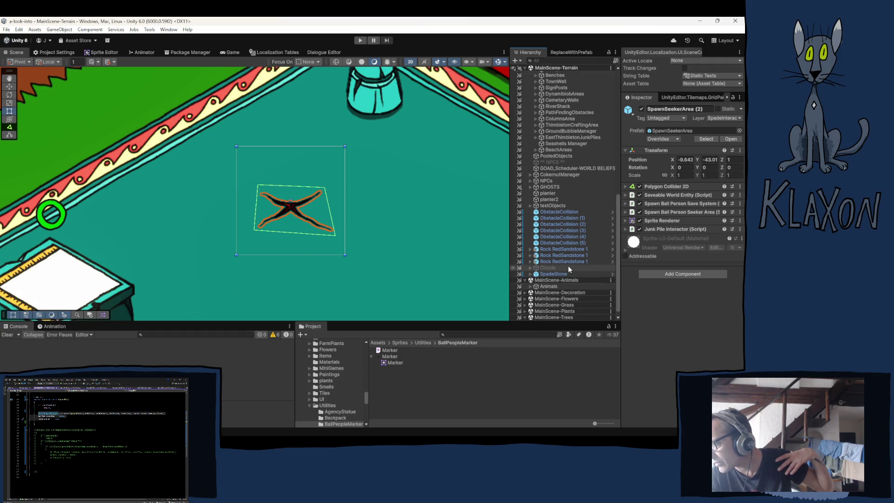
left_click(536, 286)
scroll(557, 282, "down", 3)
scroll(556, 282, "down", 1)
scroll(582, 237, "down", 2)
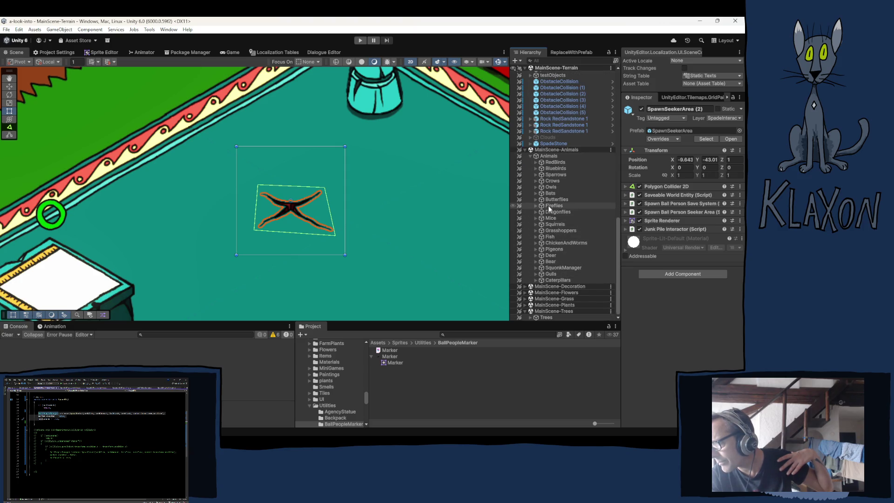
scroll(555, 149, "up", 10)
scroll(556, 154, "up", 4)
Browse WorlObjectsHolder's children and show the Grid object's Isometric Z As Y cell settings.
left_click(545, 128)
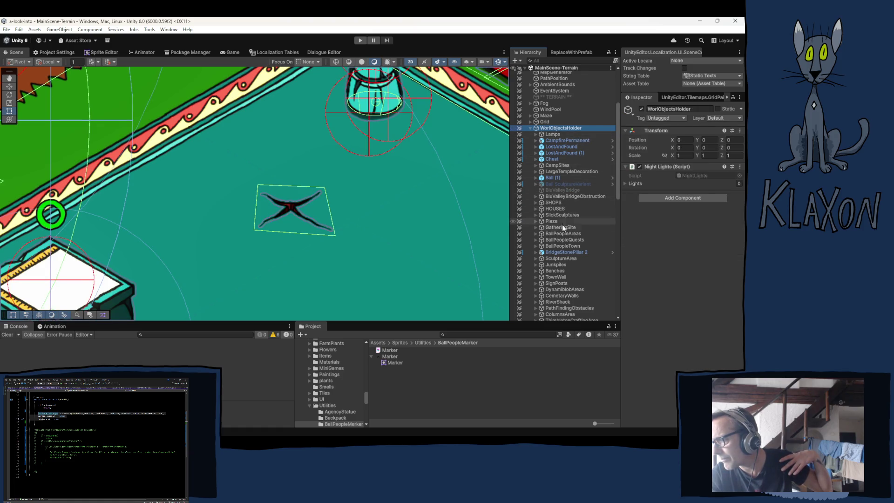
scroll(563, 237, "down", 2)
scroll(562, 242, "down", 2)
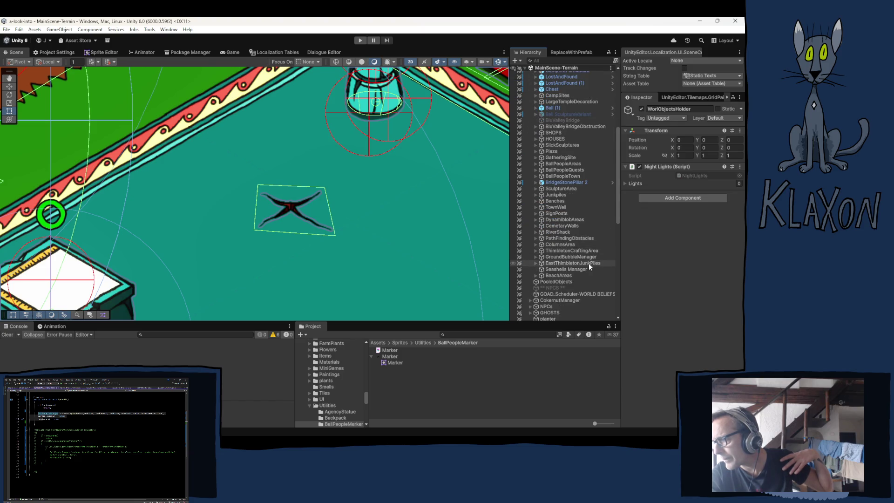
scroll(574, 241, "up", 3)
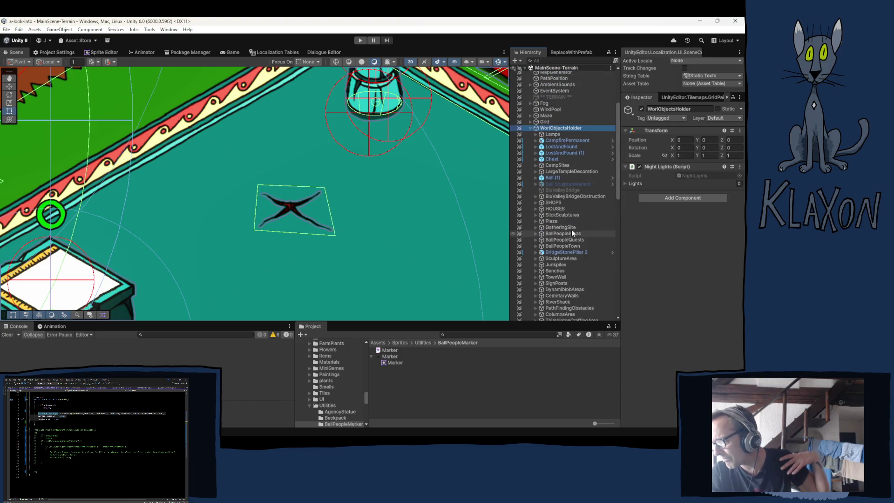
scroll(557, 153, "up", 2)
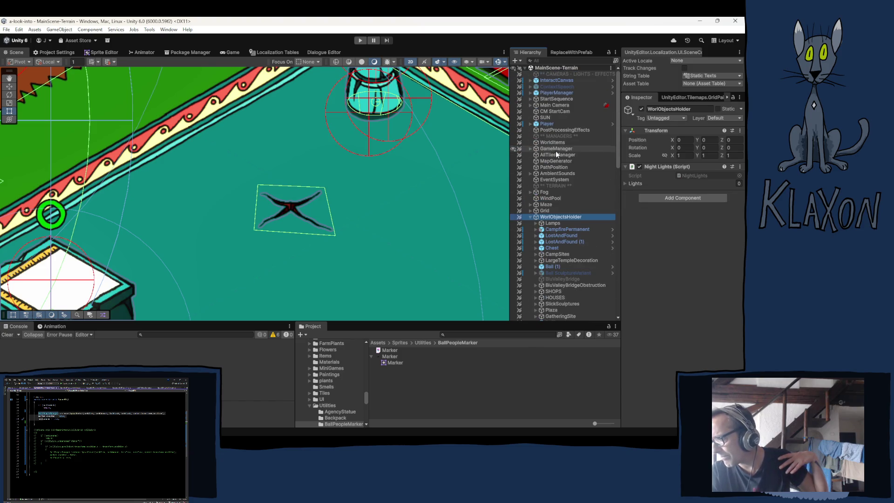
left_click(545, 211)
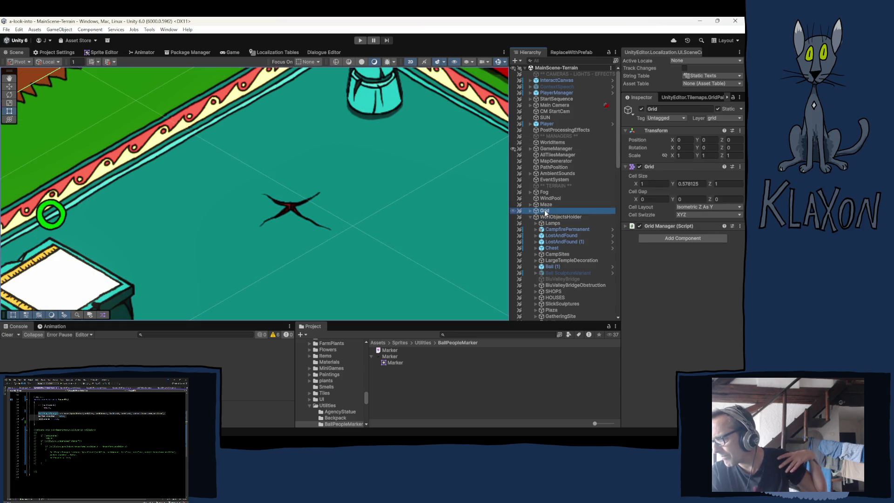
Inspect GameManager's components, collapsing its Player Distance Toggle component.
left_click(551, 149)
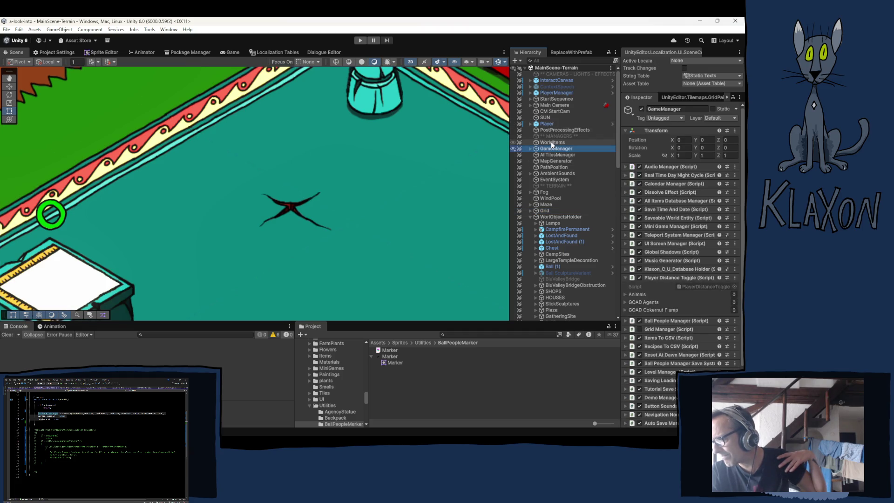
left_click(671, 278)
scroll(684, 292, "down", 2)
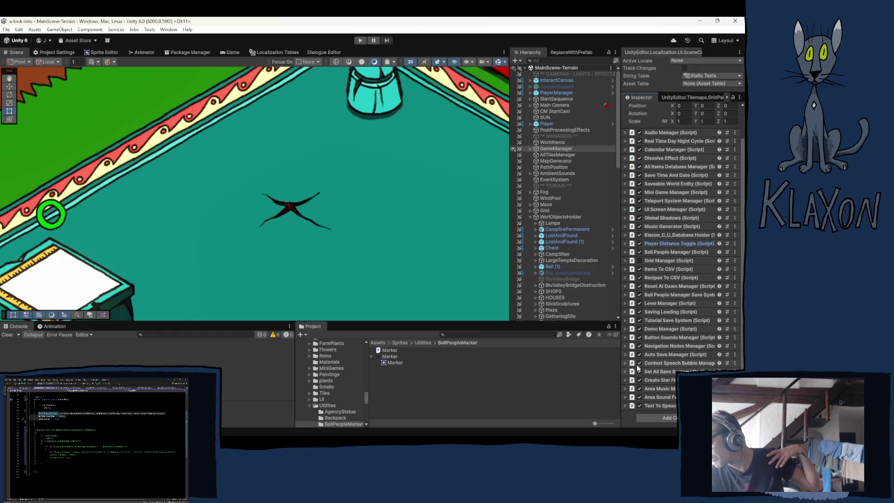
Inspect AllTilesManager, MapGenerator and PathPosition in turn, then return to Grid.
left_click(554, 154)
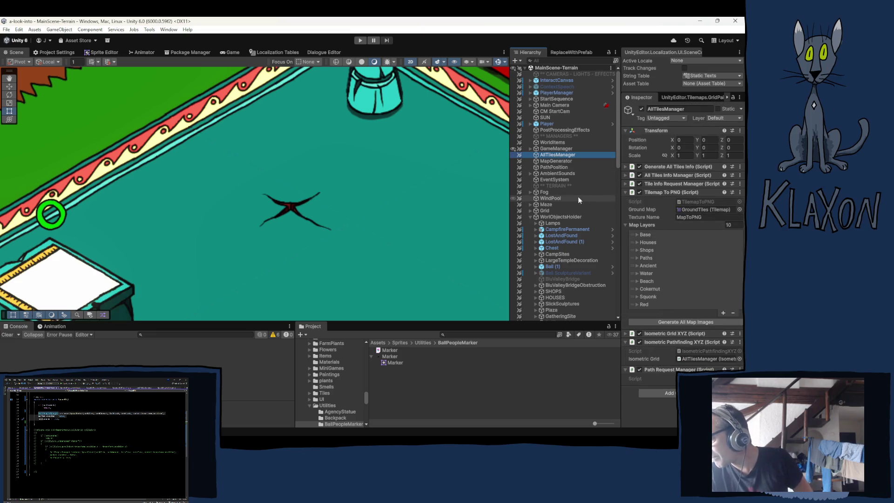
left_click(551, 161)
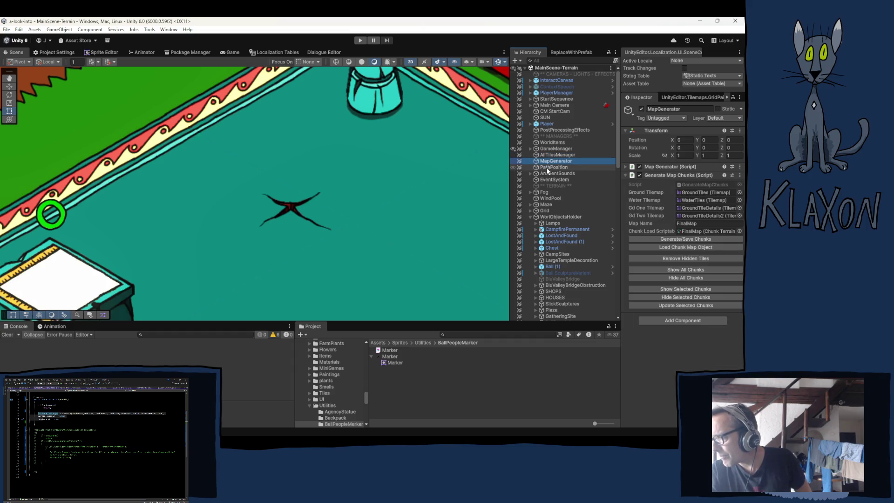
left_click(546, 167)
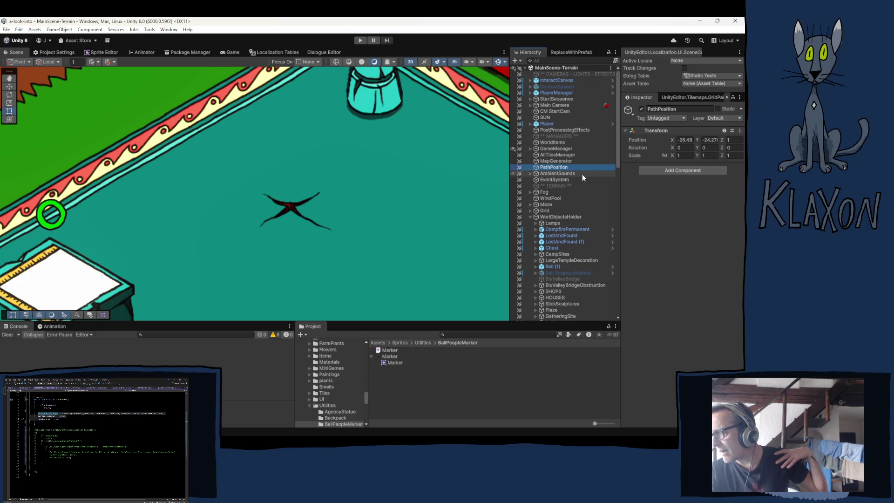
left_click(536, 212)
Reselect WorlObjectsHolder and scroll down to inspect the NPCs group.
left_click(564, 216)
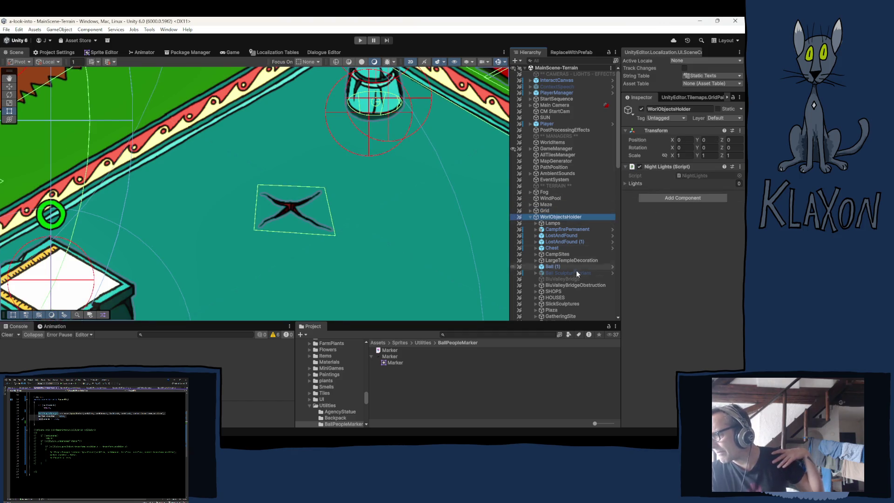
scroll(573, 267, "down", 6)
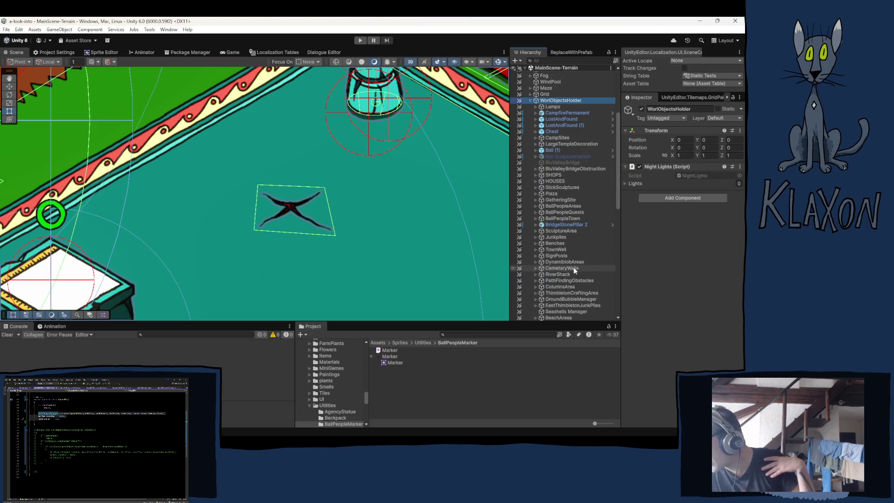
scroll(573, 268, "down", 3)
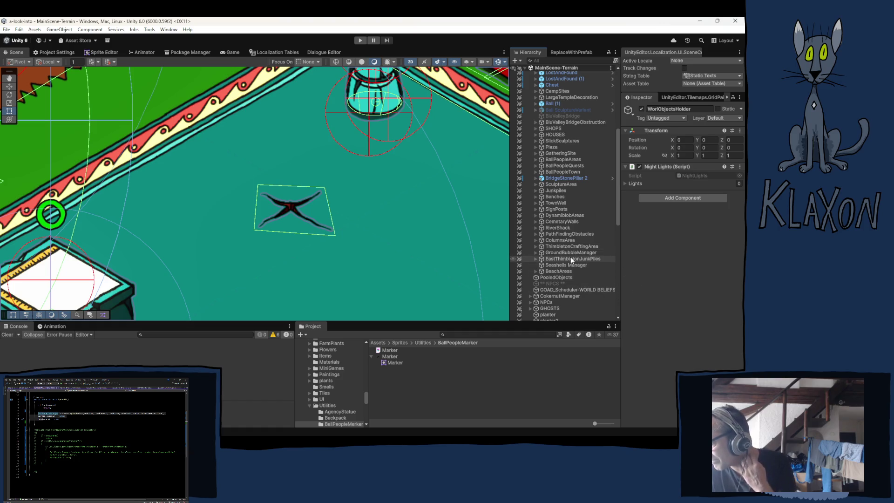
scroll(571, 259, "down", 3)
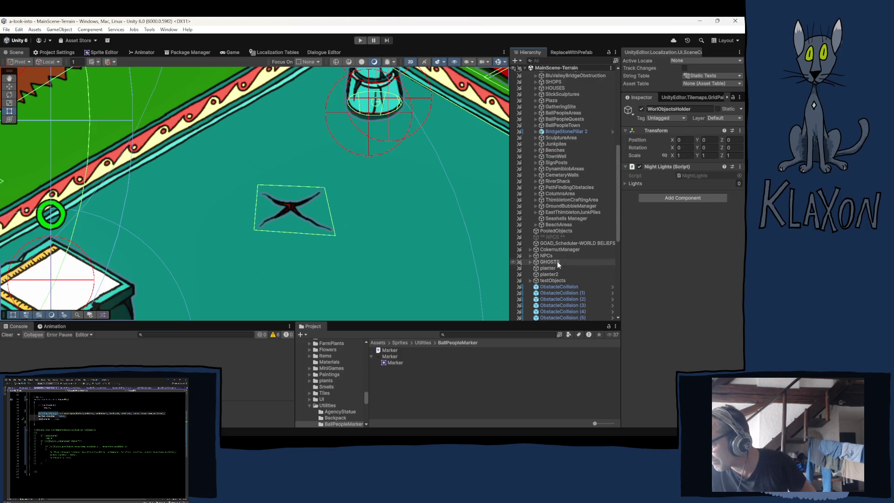
left_click(541, 256)
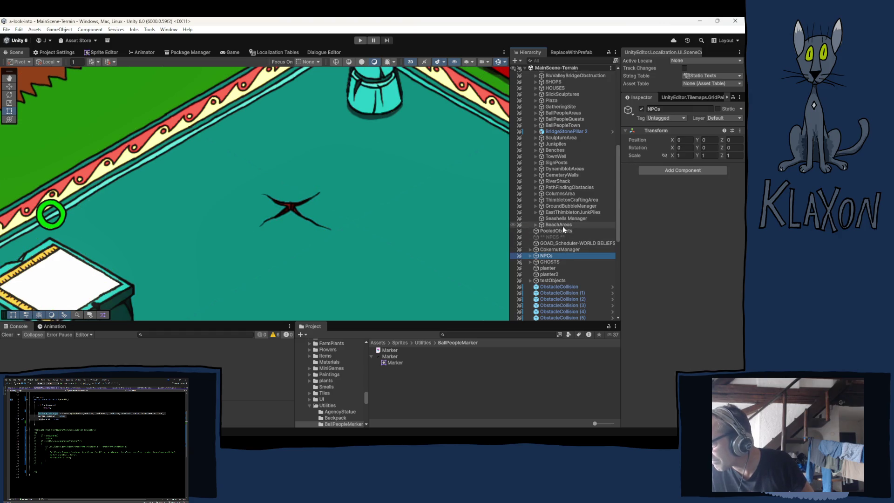
Expand Trees and Pines under MainScene-Trees and select GeneratedTree-Pine A4.
scroll(559, 222, "down", 2)
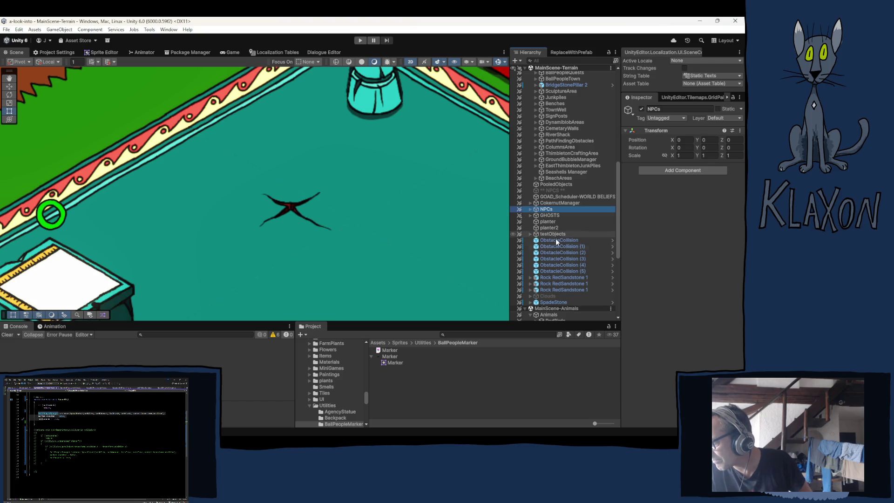
scroll(555, 270, "down", 3)
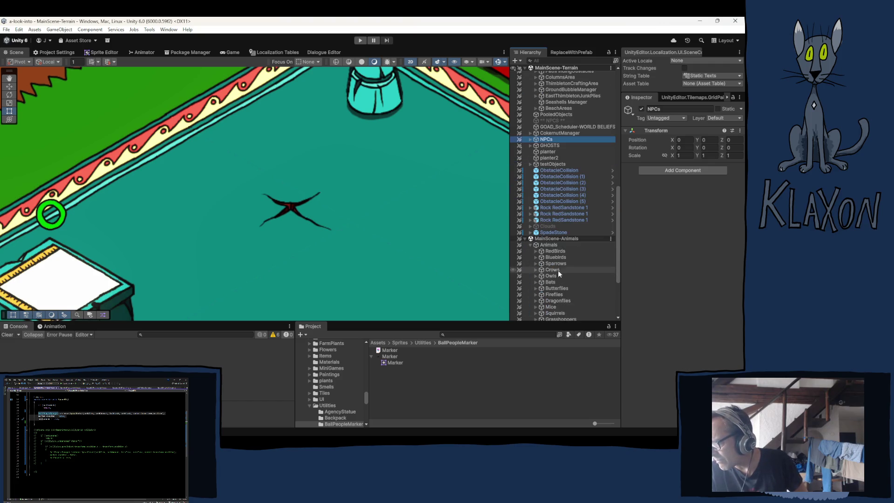
scroll(558, 267, "down", 2)
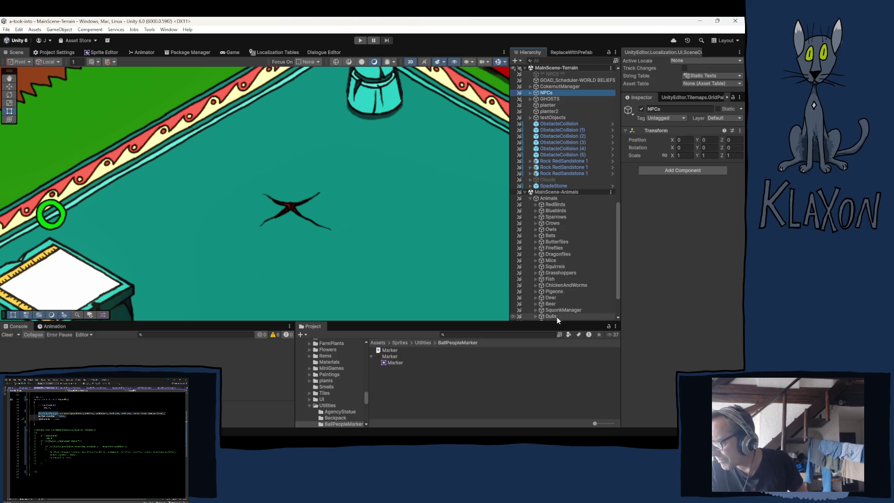
scroll(558, 307, "down", 1)
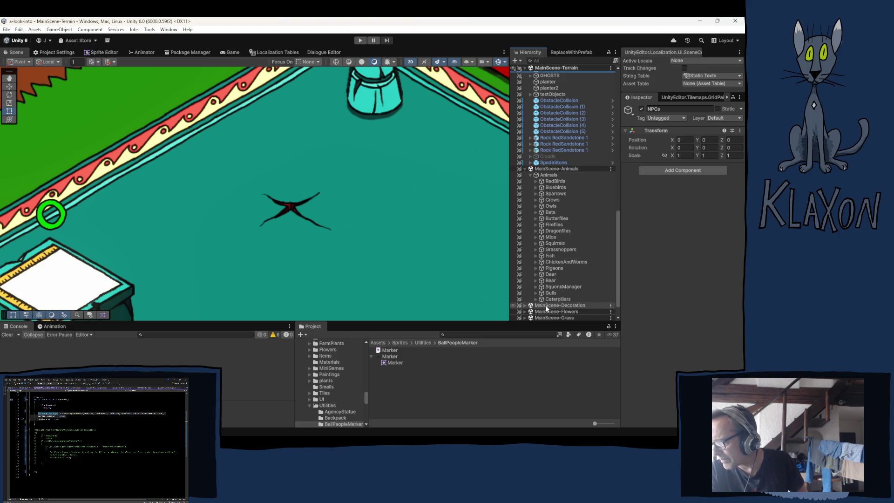
scroll(545, 307, "down", 1)
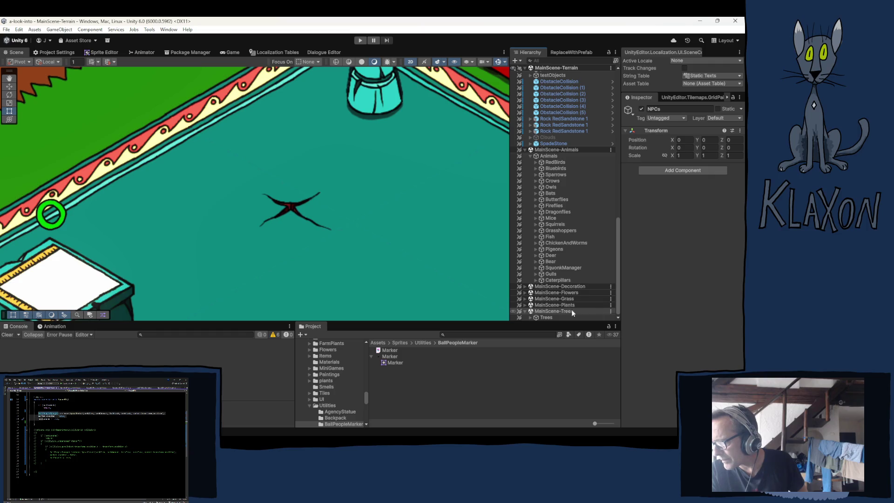
left_click(530, 317)
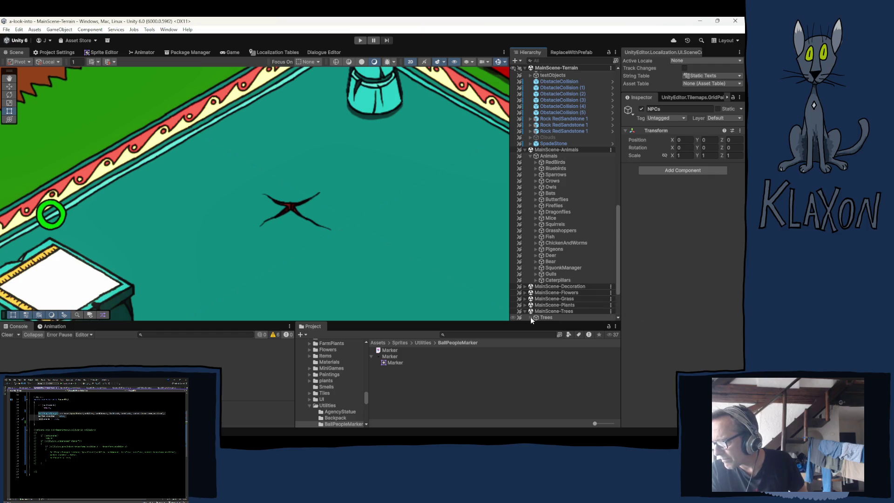
left_click(537, 261)
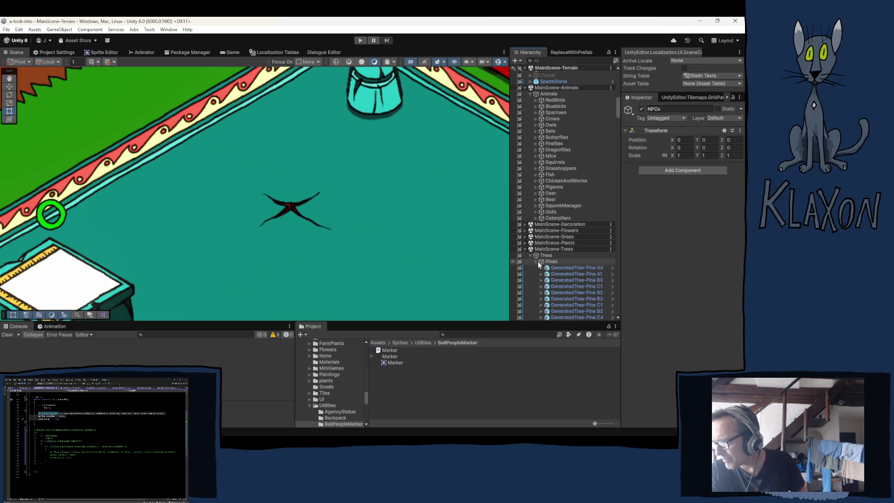
left_click(599, 268)
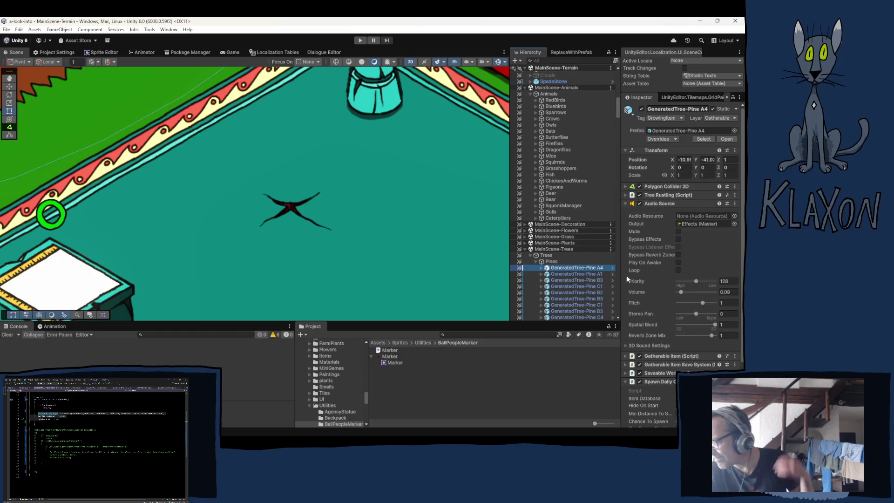
Collapse Audio Source to review Spawn Daily Objects, then open SpawnDailyObjects.cs in Visual Studio.
left_click(655, 205)
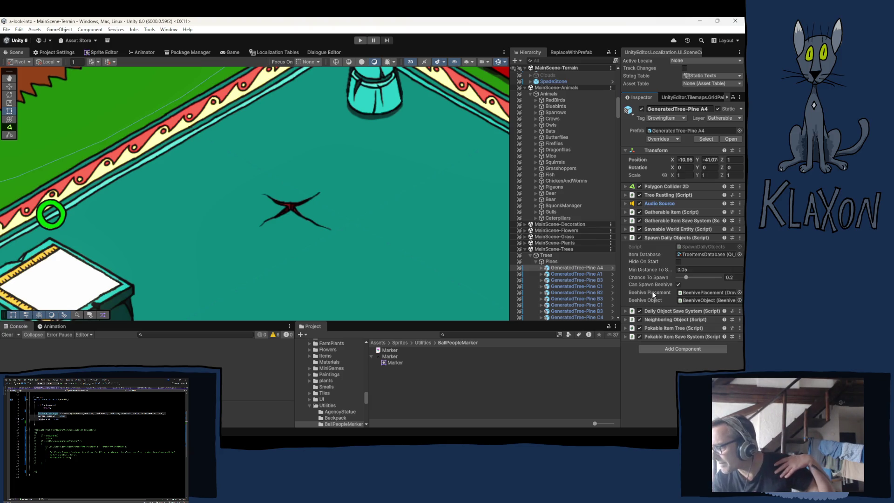
double_click(705, 246)
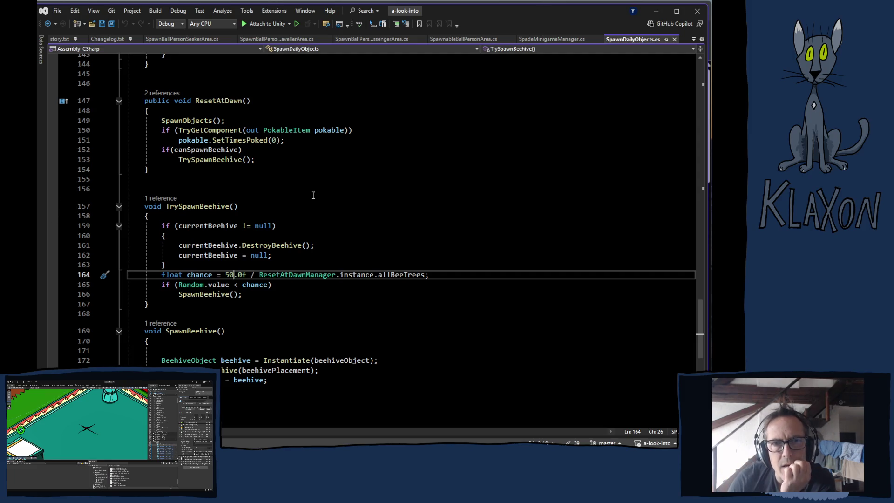
Scroll SpawnDailyObjects.cs up to the top of the file.
scroll(321, 201, "up", 17)
scroll(329, 198, "up", 20)
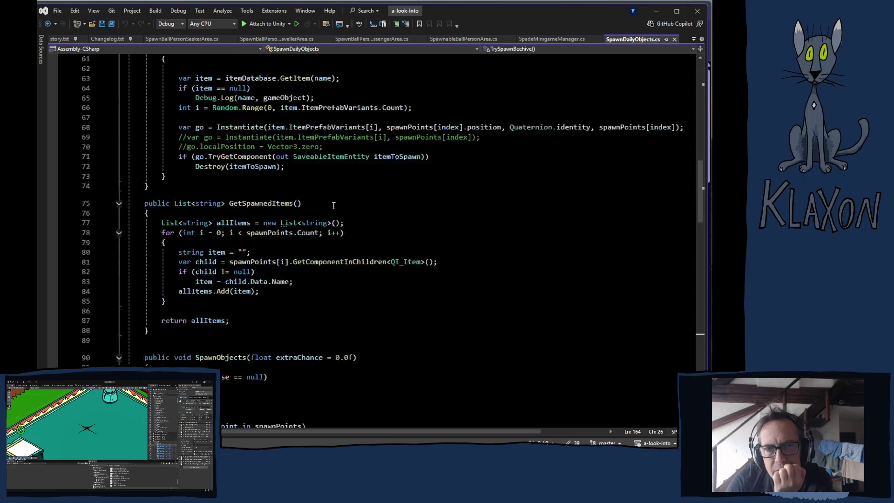
scroll(333, 191, "up", 3)
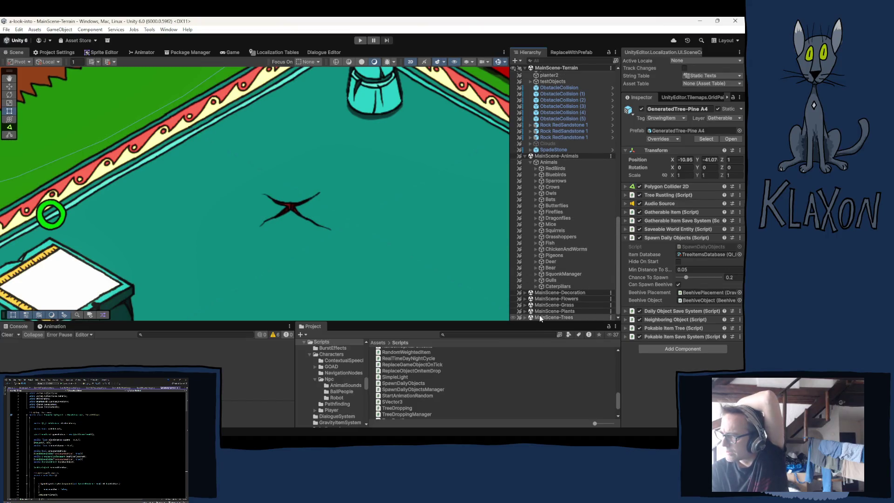
Collapse Animals and WorlObjectsHolder in the Hierarchy, then bring up SpawnDailyObjects.cs in Visual Studio.
left_click(531, 162)
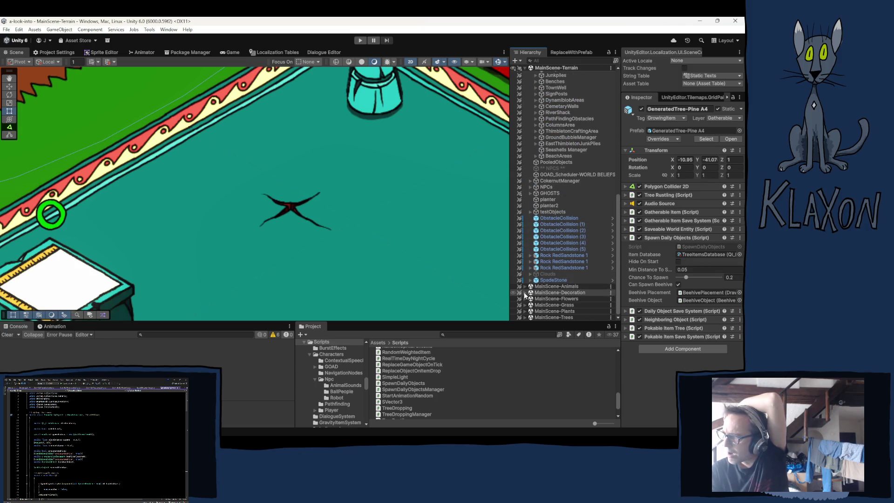
scroll(552, 168, "up", 10)
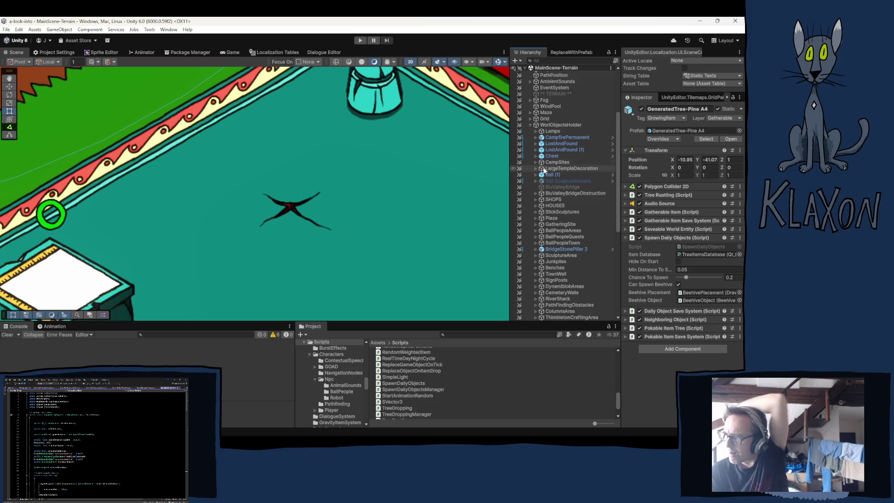
left_click(531, 125)
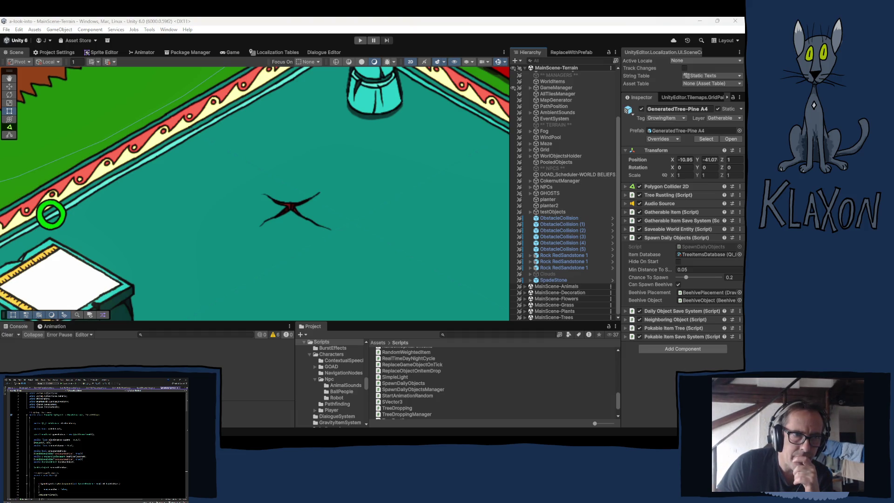
key("super+shift+Right")
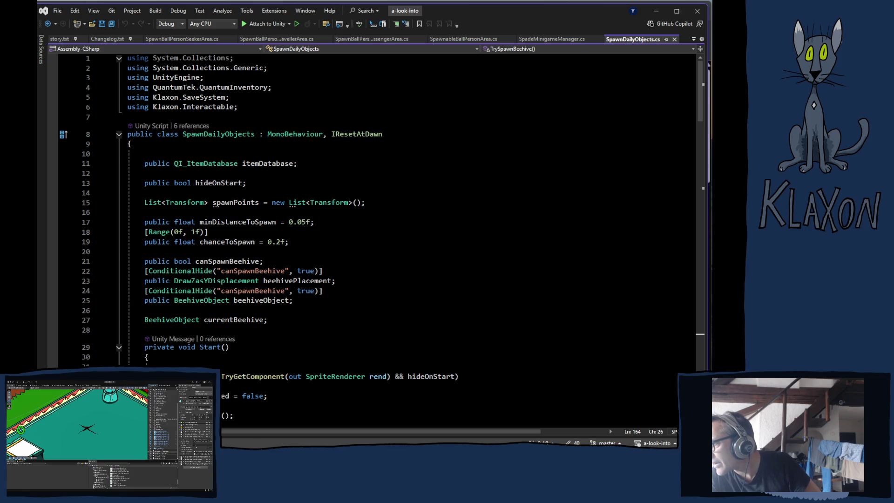
Expand MainScene-Decoration's terrain groups and select FibrousPlants to show its Object Manager Circle settings.
left_click(524, 293)
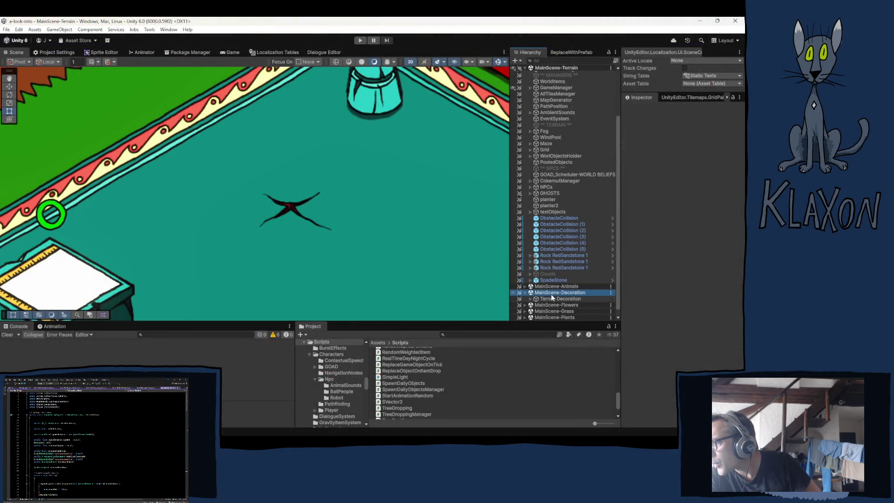
left_click(525, 293)
scroll(566, 312, "down", 2)
scroll(566, 312, "down", 2)
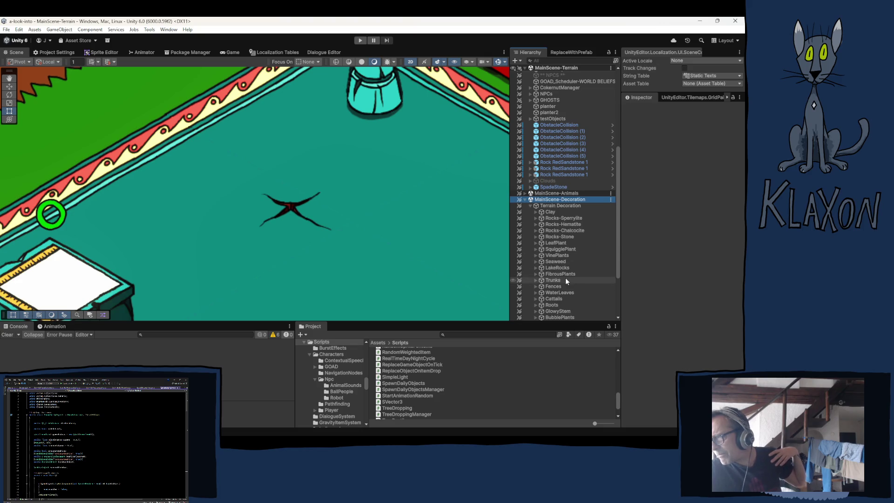
left_click(557, 276)
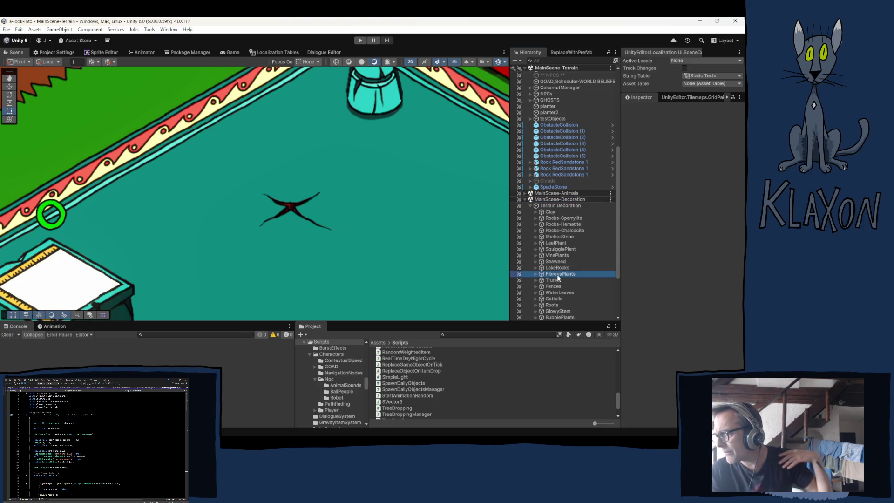
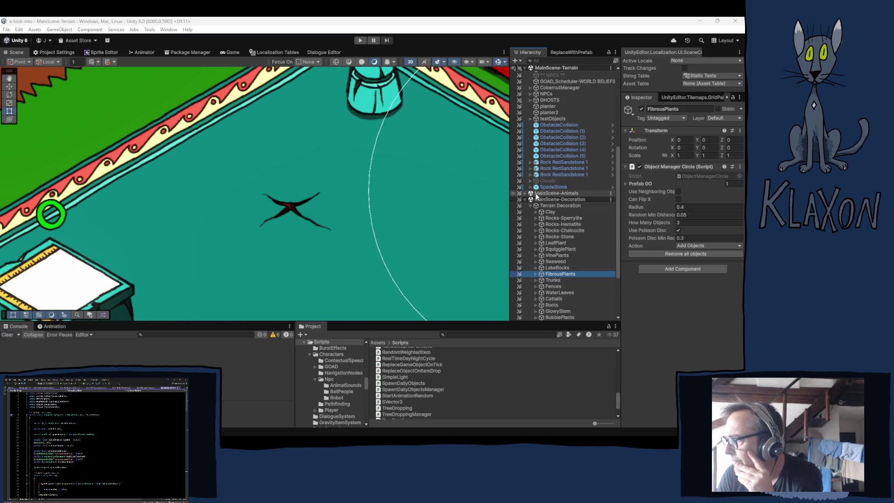
Collapse MainScene-Decoration, then select GameManager and fold its Transform component.
left_click(525, 199)
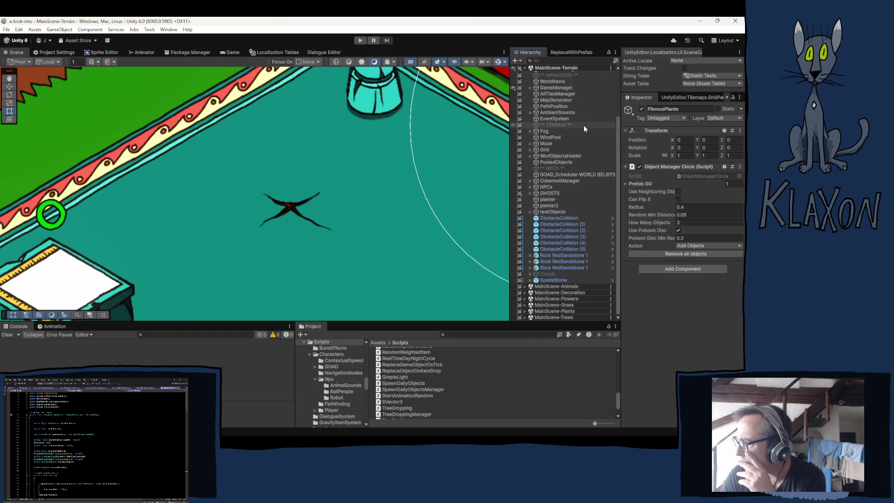
scroll(583, 125, "up", 3)
left_click(559, 148)
left_click(649, 129)
scroll(655, 231, "down", 1)
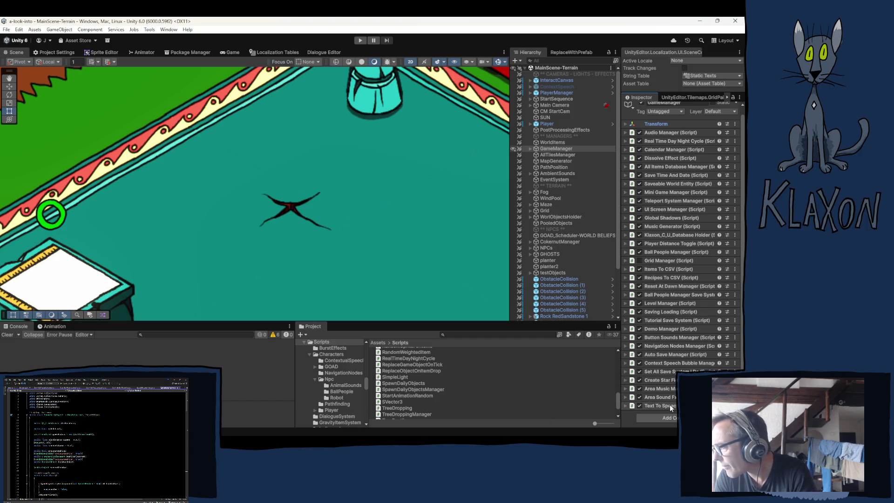
Collapse the Npc and Characters folders and open Scripts > Managers, bringing up its context menu.
left_click(315, 377)
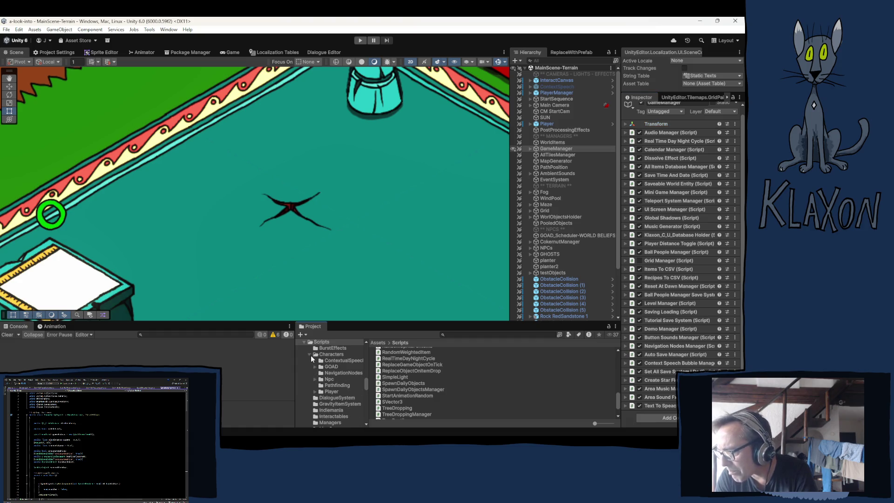
left_click(311, 352)
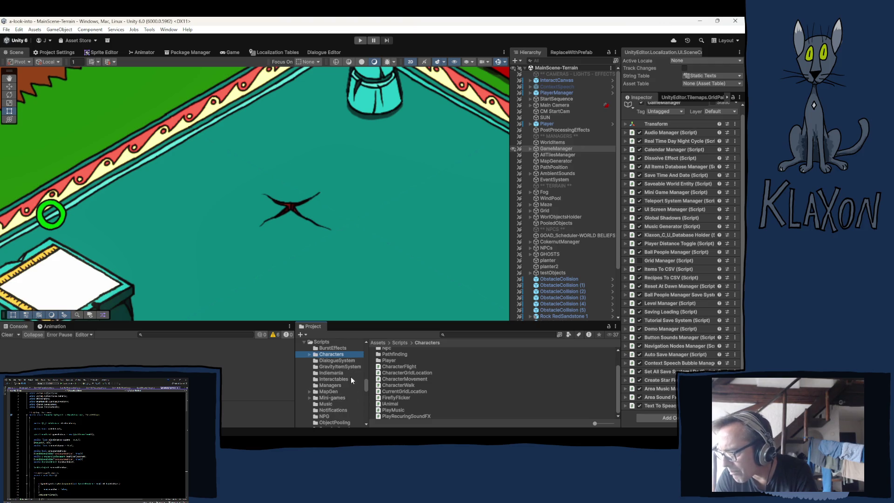
left_click(325, 384)
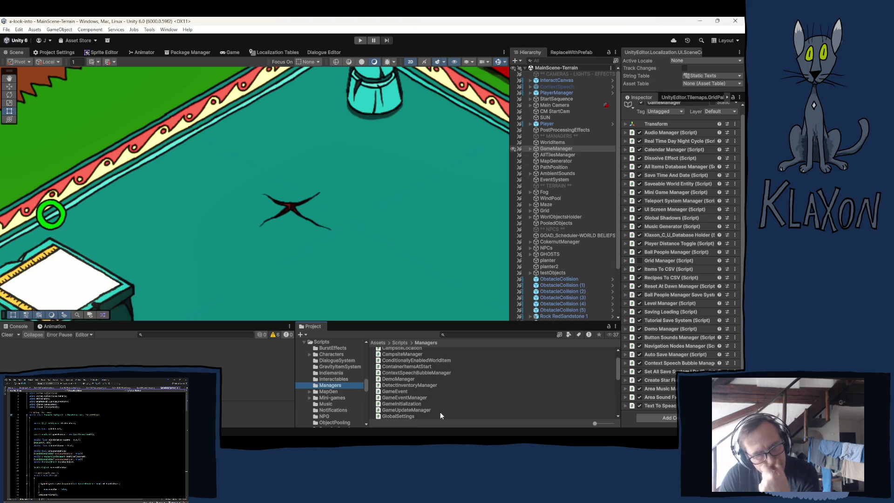
right_click(458, 398)
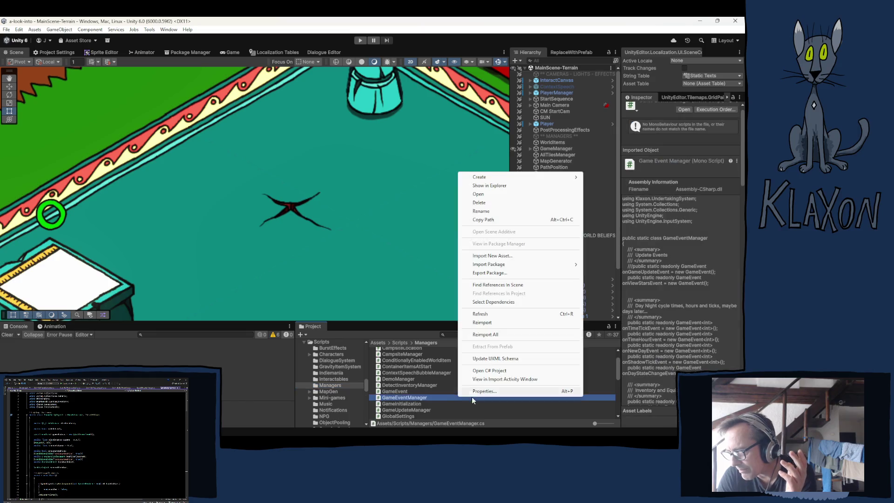
Create a MonoBehaviour script named SpadeAreaManager, inserting Dig right after Spade.
mouse_move(488, 179)
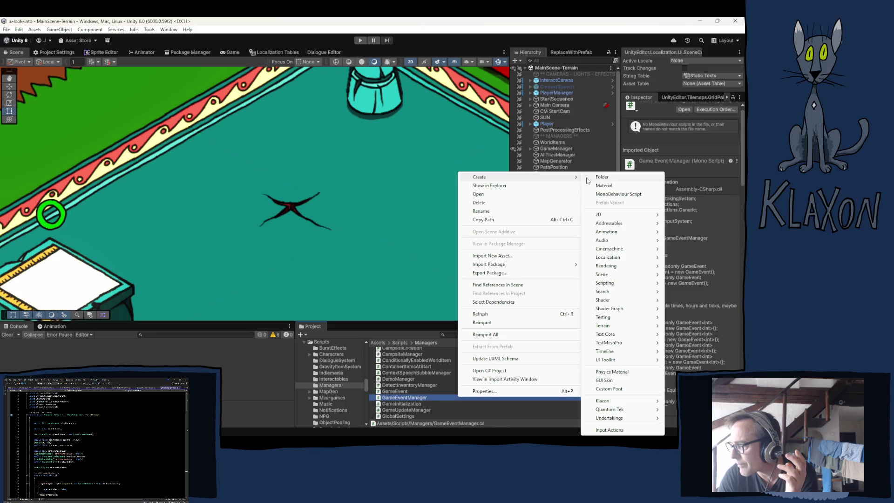
left_click(610, 194)
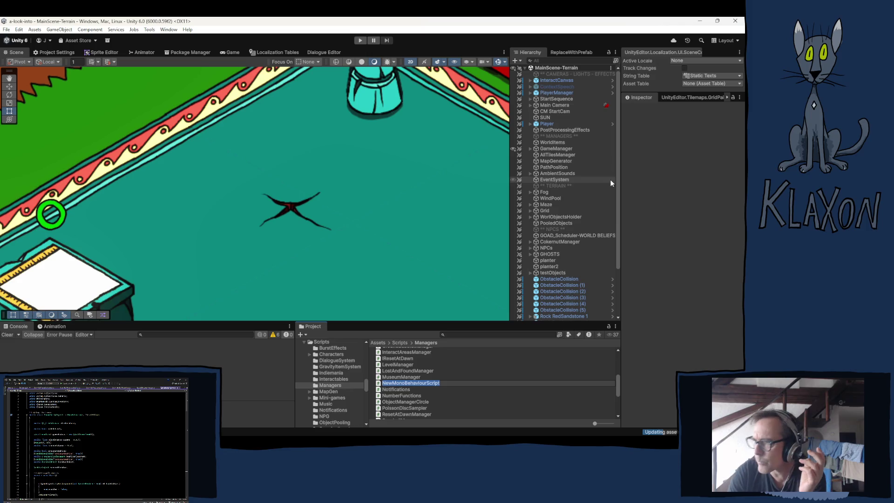
type("Spade")
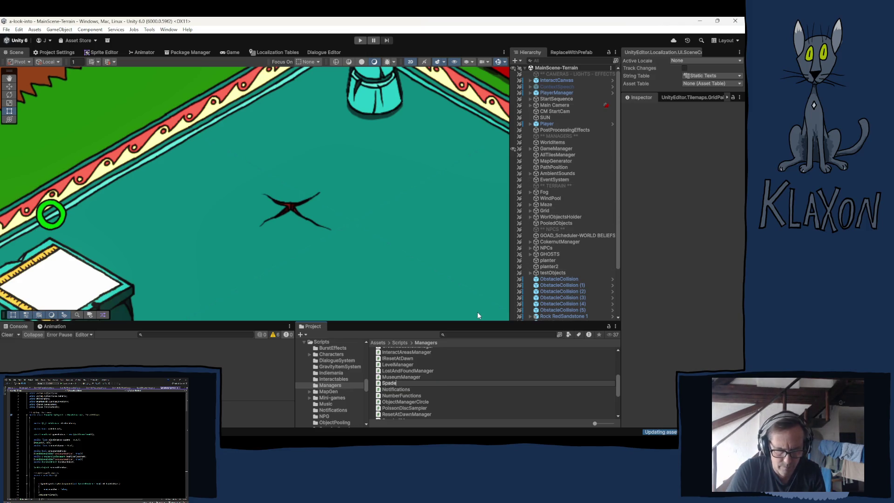
type("Area")
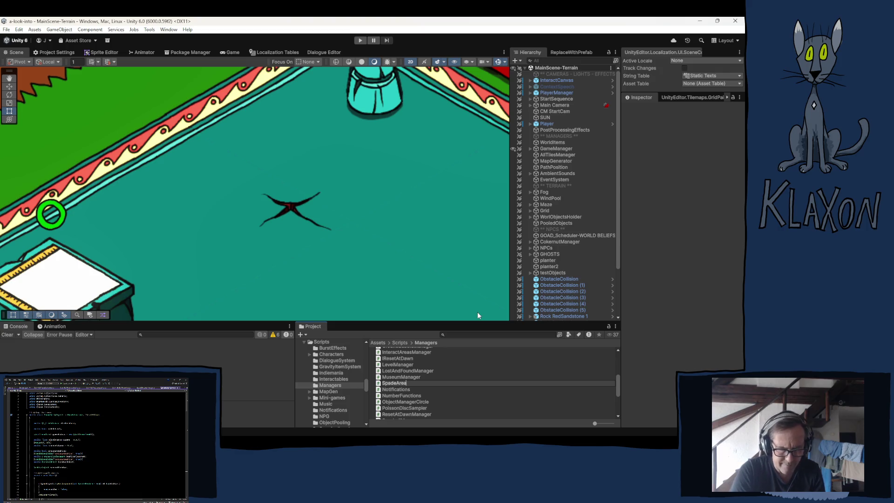
type("Mana")
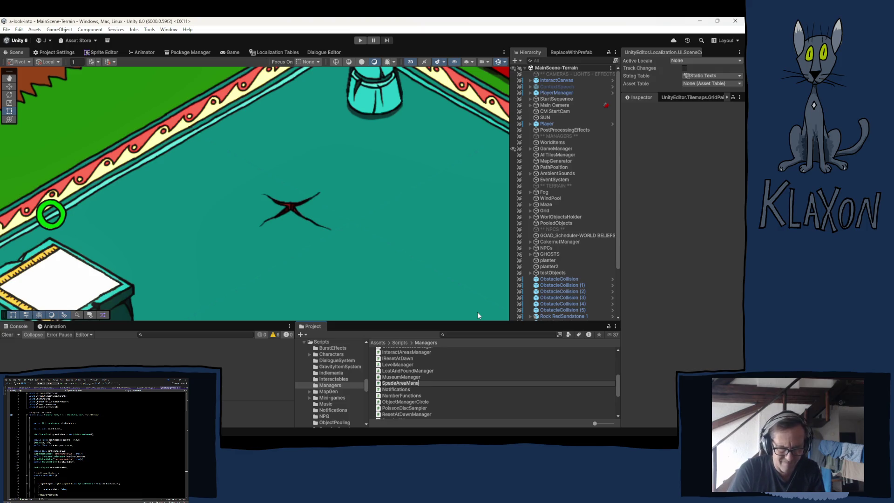
type("ger")
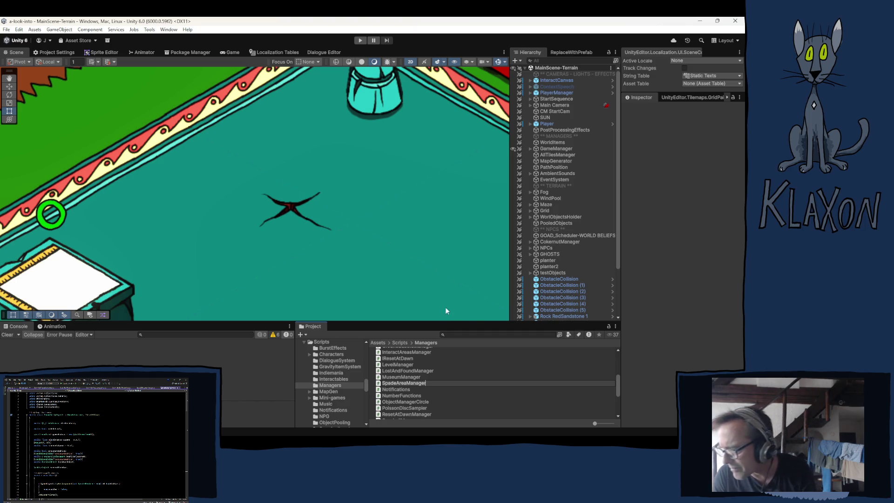
left_click_drag(407, 383, 397, 385)
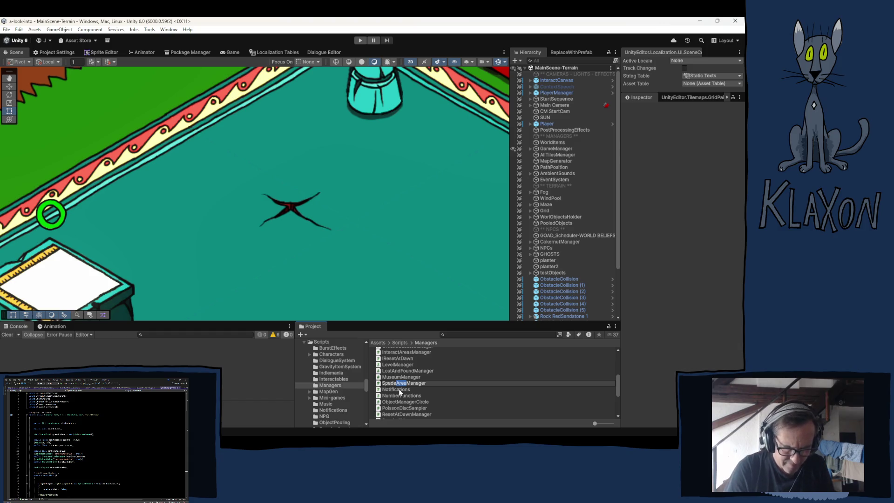
key("Left")
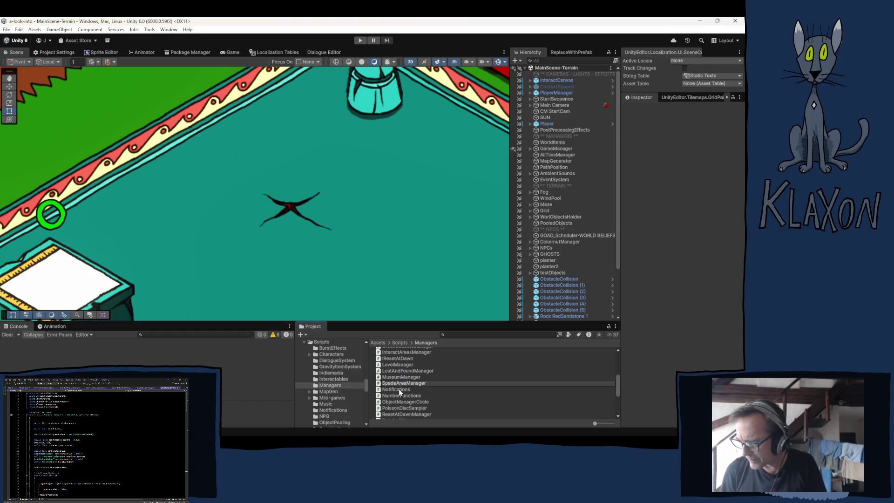
type("D")
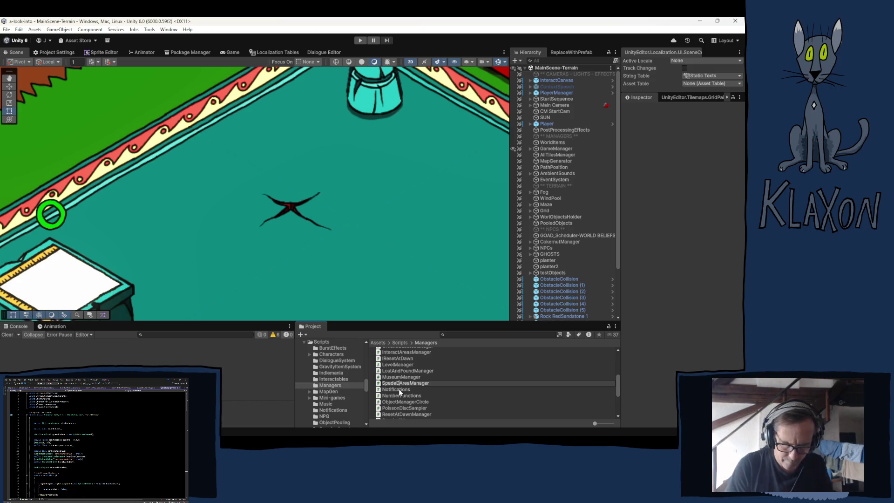
type("ig")
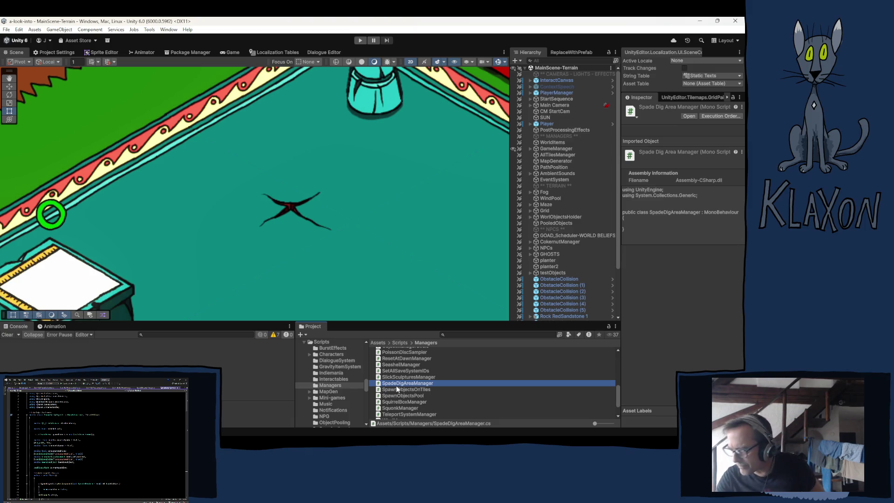
Open the SpadeDigAreaManager script in Visual Studio for editing.
double_click(392, 383)
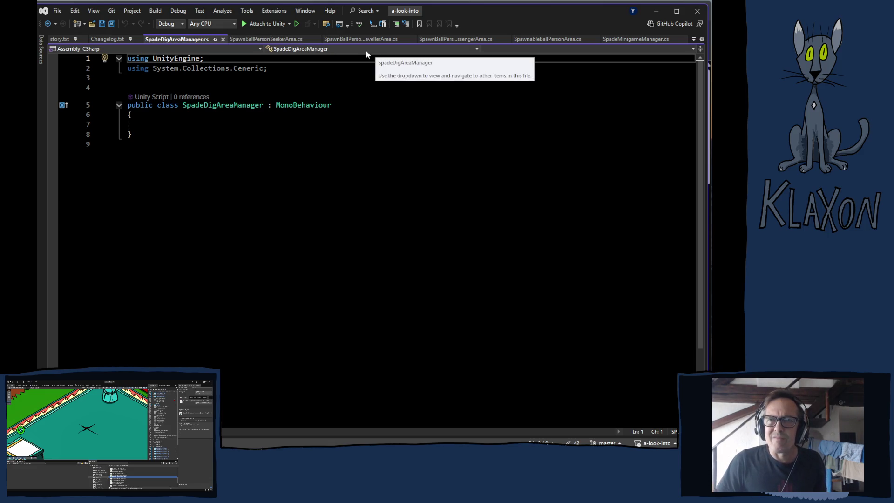
Review the SpawnBallPerson Seeker, Traveller, Messenger and SpawnableBallPersonArea scripts.
left_click(257, 40)
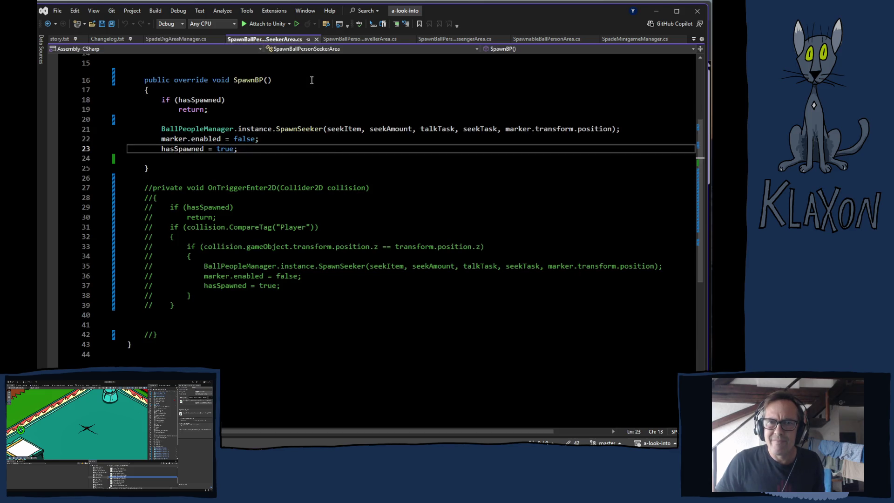
scroll(331, 149, "up", 5)
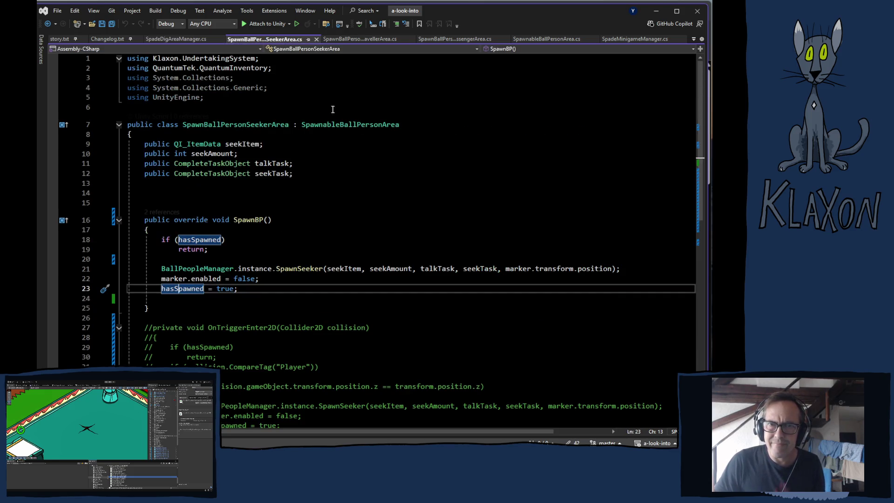
left_click(361, 40)
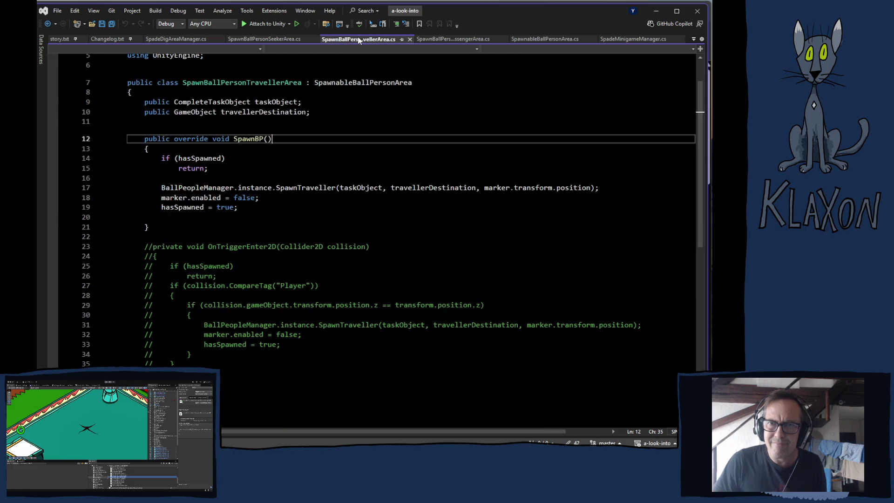
left_click(459, 39)
left_click(514, 40)
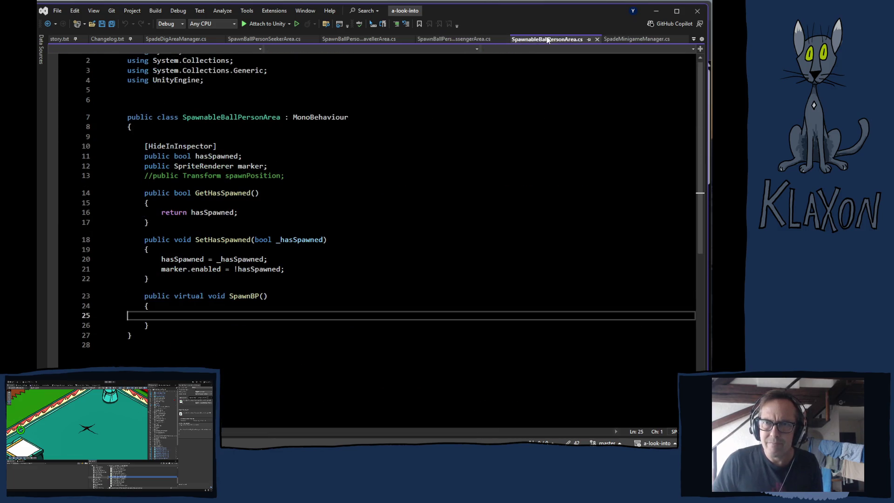
Check SpadeMinigameManager.cs, close it and SpawnableBallPersonArea.cs, and view SpawnDailyObjects.cs.
left_click(634, 40)
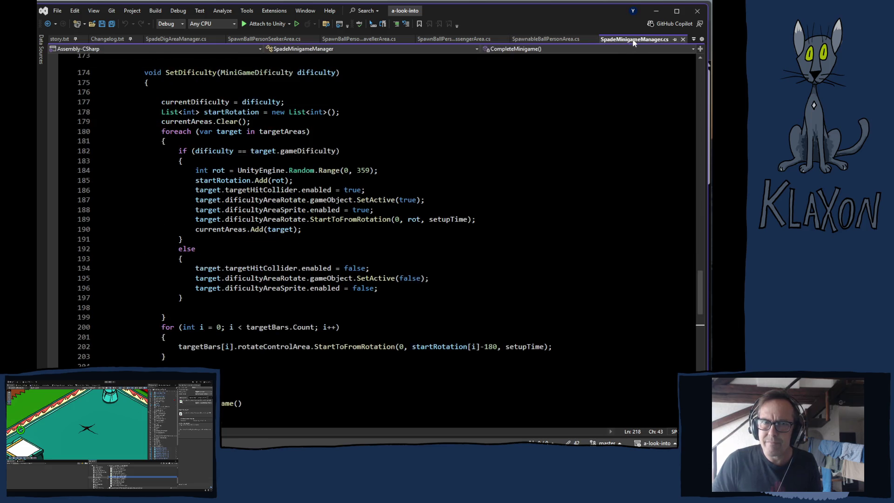
scroll(355, 169, "up", 15)
scroll(356, 169, "up", 20)
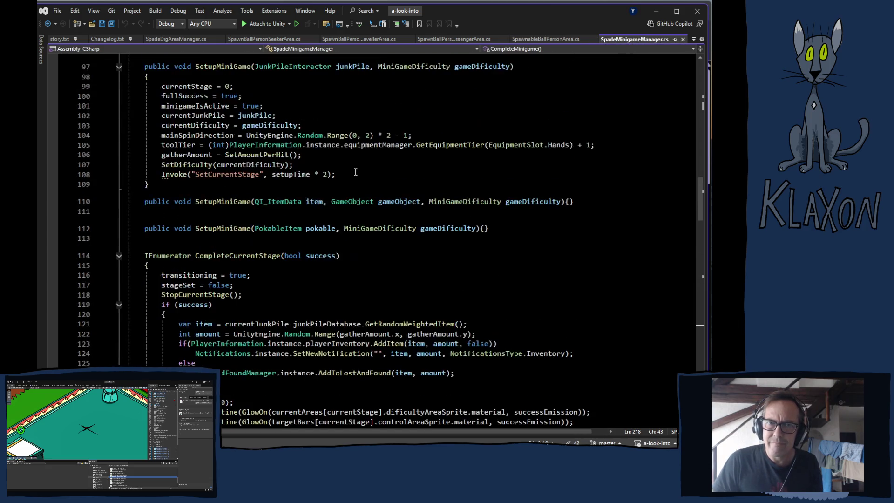
scroll(354, 176, "up", 10)
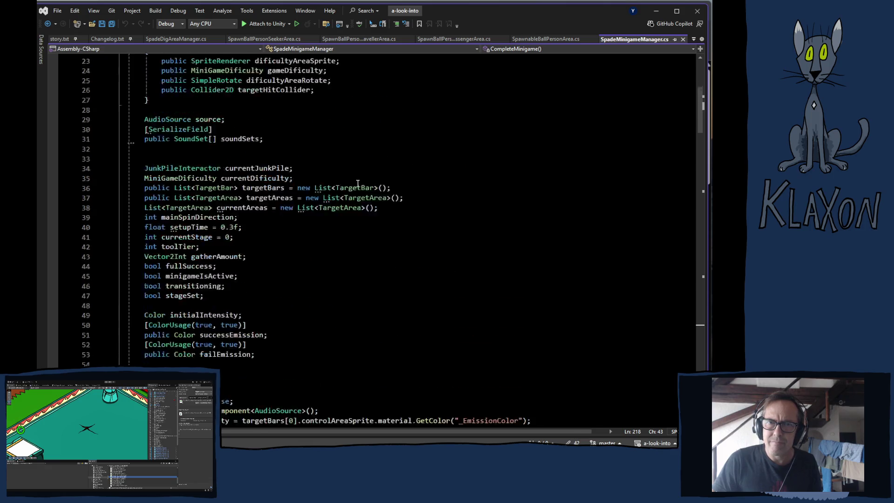
left_click(683, 39)
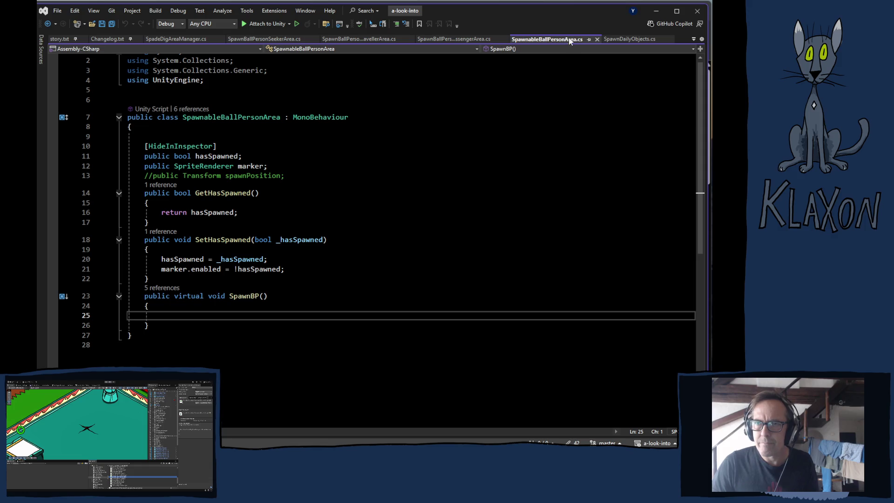
left_click(597, 39)
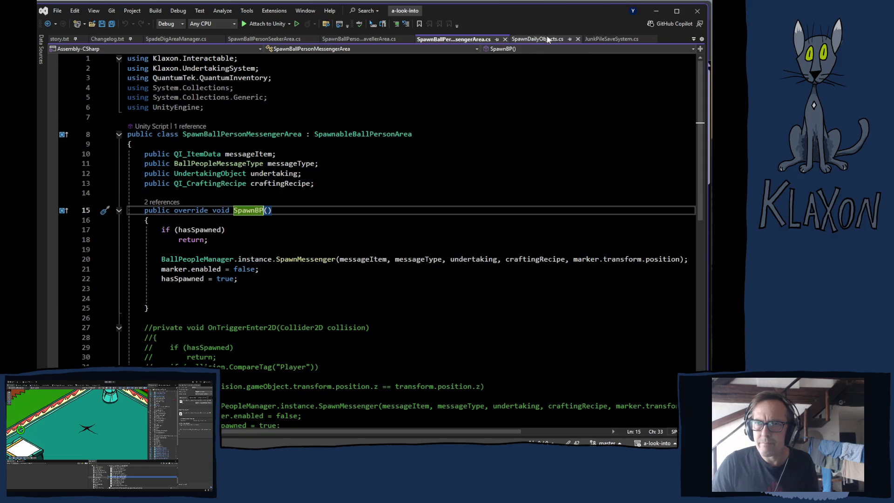
left_click(536, 40)
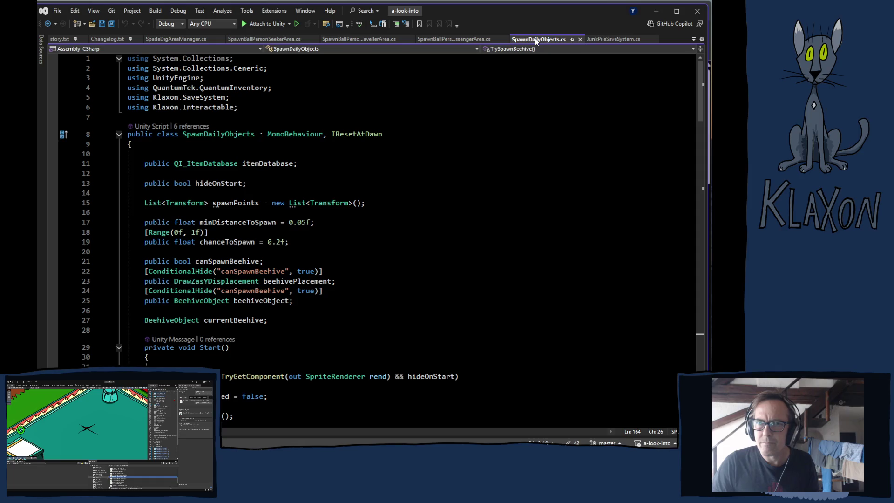
Copy 'MonoBehaviour, IResetAtDawn' from SpawnDailyObjects and paste it over SpadeDigAreaManager's MonoBehaviour base.
double_click(332, 133)
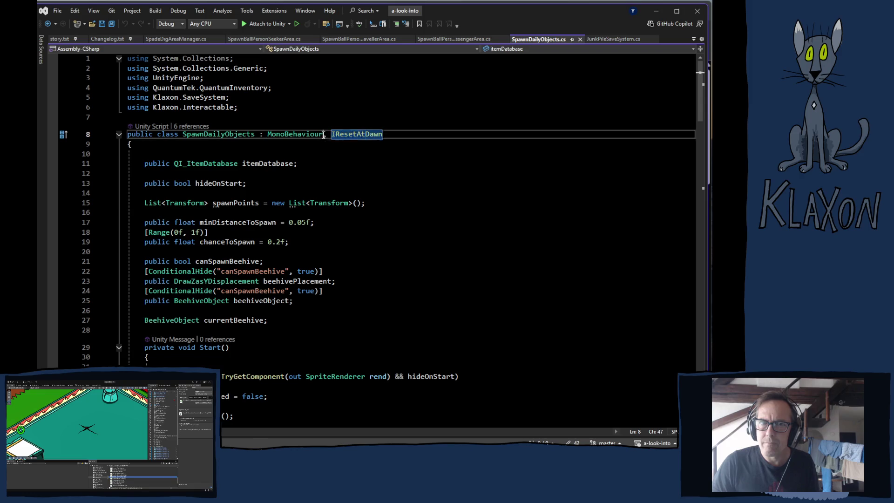
left_click_drag(267, 134, 382, 134)
key("ctrl+c")
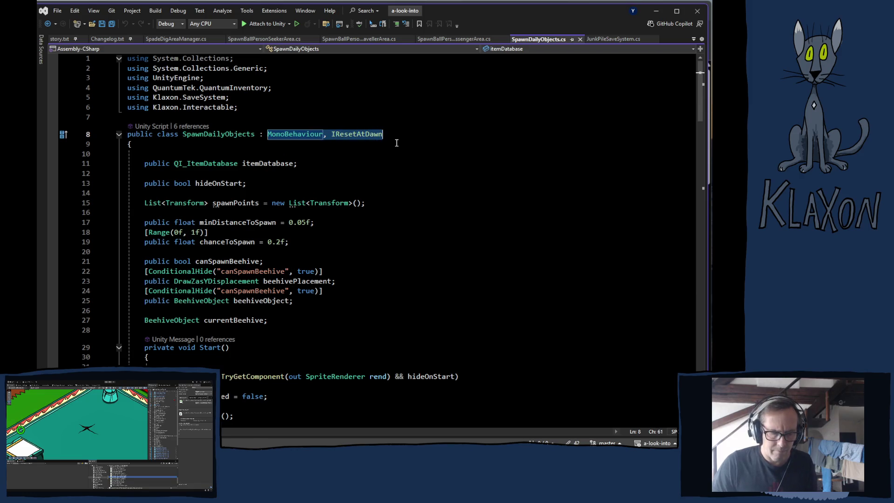
left_click(172, 39)
left_click(337, 106)
key("ctrl+shift+Left")
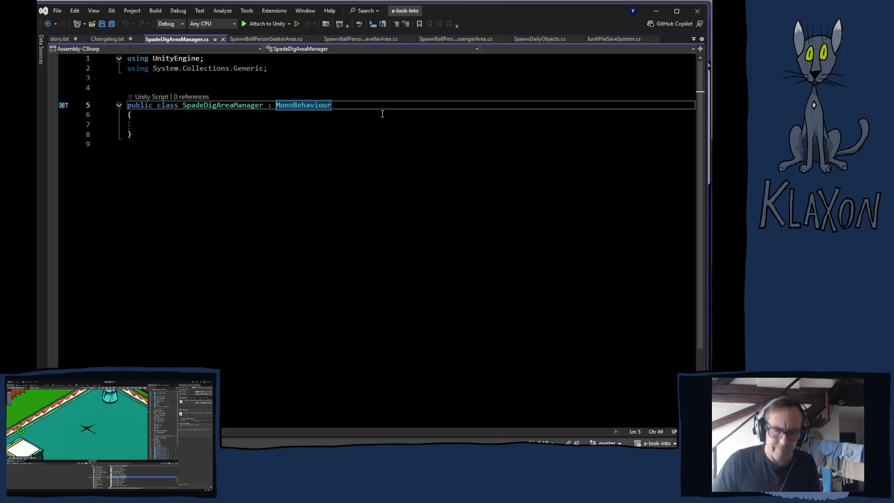
key("ctrl+v")
double_click(360, 104)
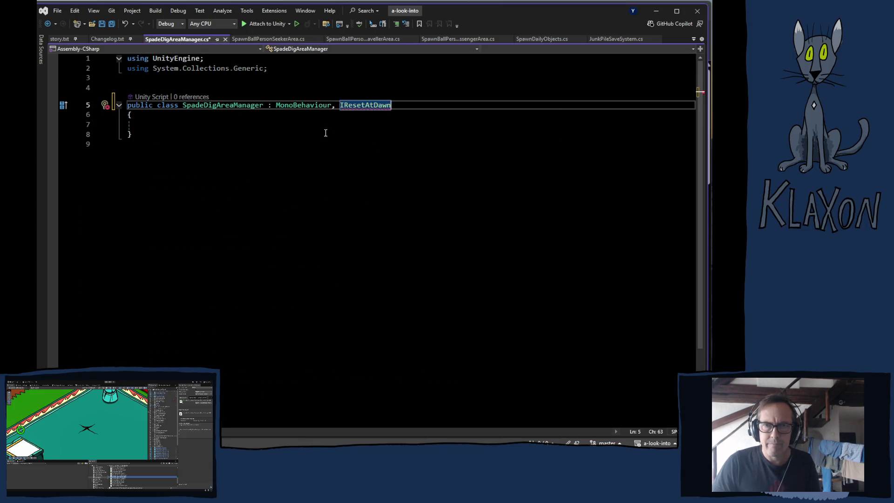
left_click(401, 154)
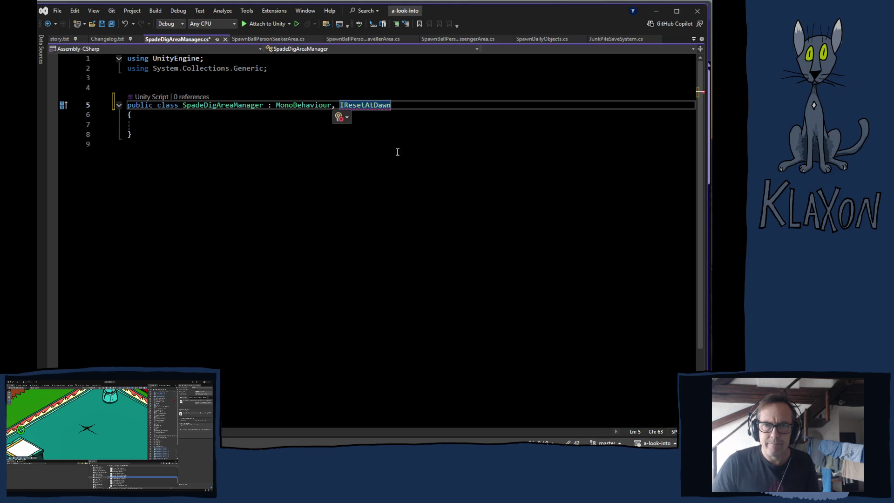
Generate the ResetAtDawn() method via Implement interface and delete its placeholder throw line.
left_click(358, 130)
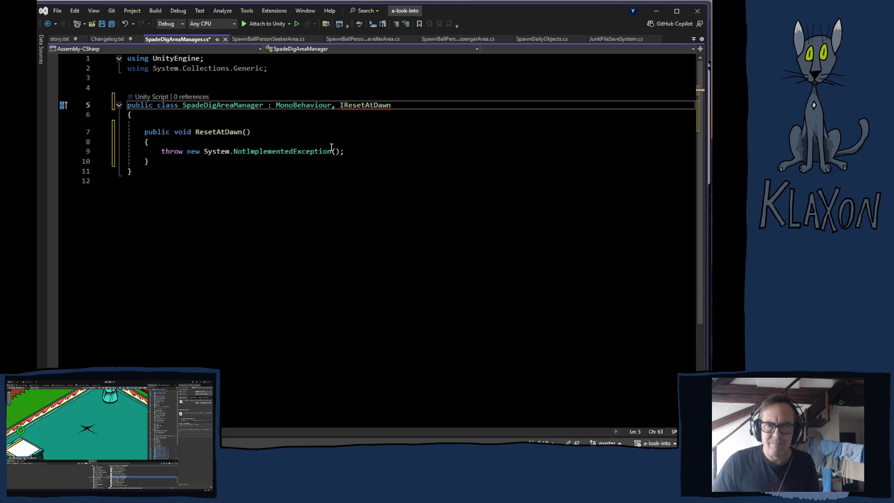
left_click_drag(162, 152, 345, 152)
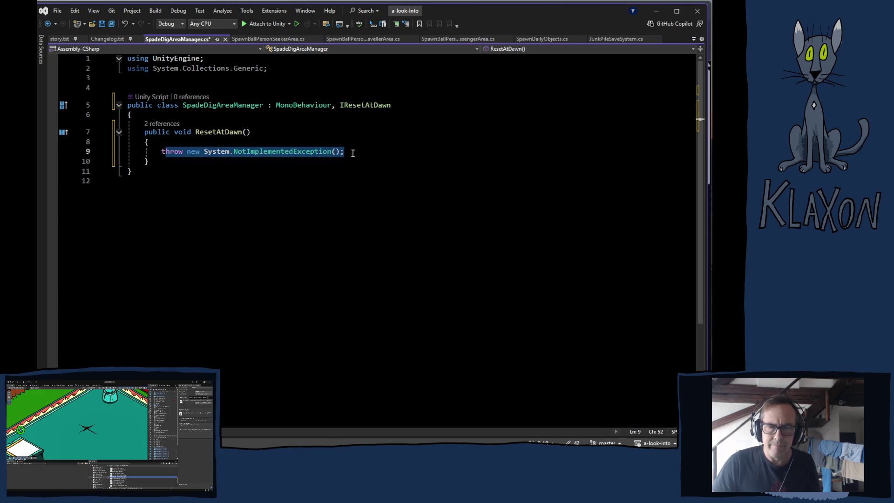
key("BackSpace")
Save the script, then switch to the browser and open YouTube's navigation sidebar.
key("ctrl+s")
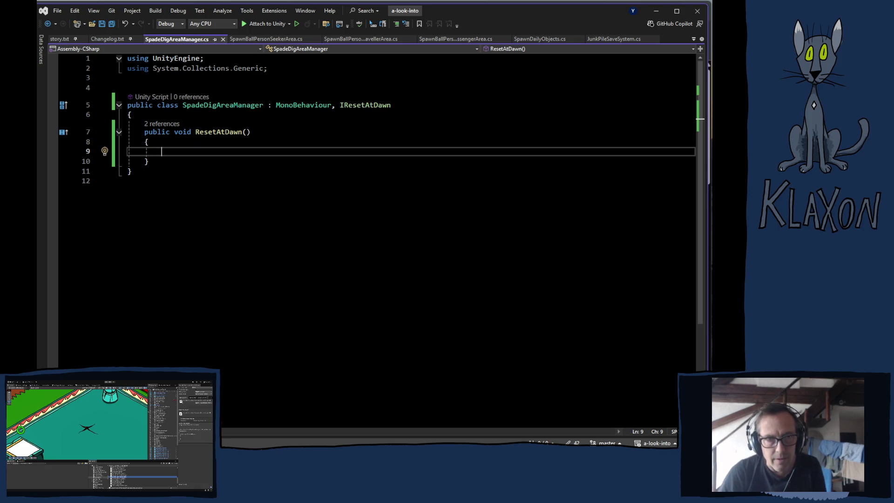
key("alt+Tab")
left_click(37, 73)
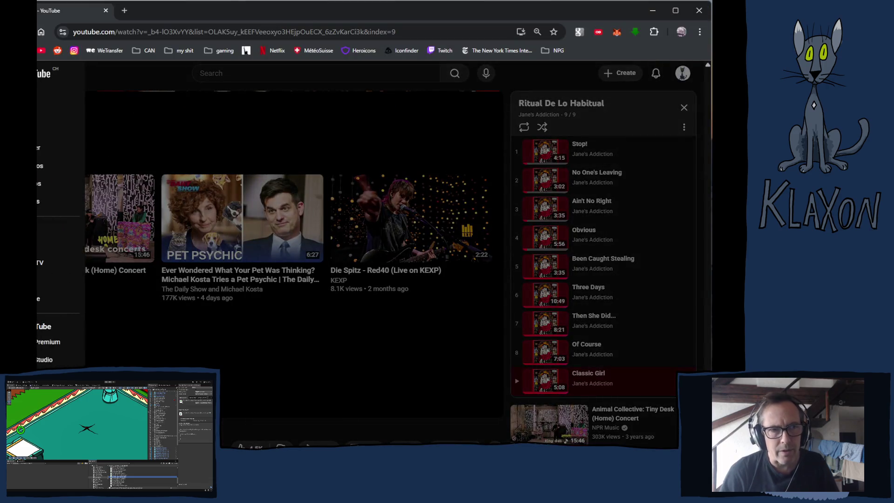
Go to YouTube's saved Playlists page, close the miniplayer, and scroll through the playlist grid.
left_click(51, 130)
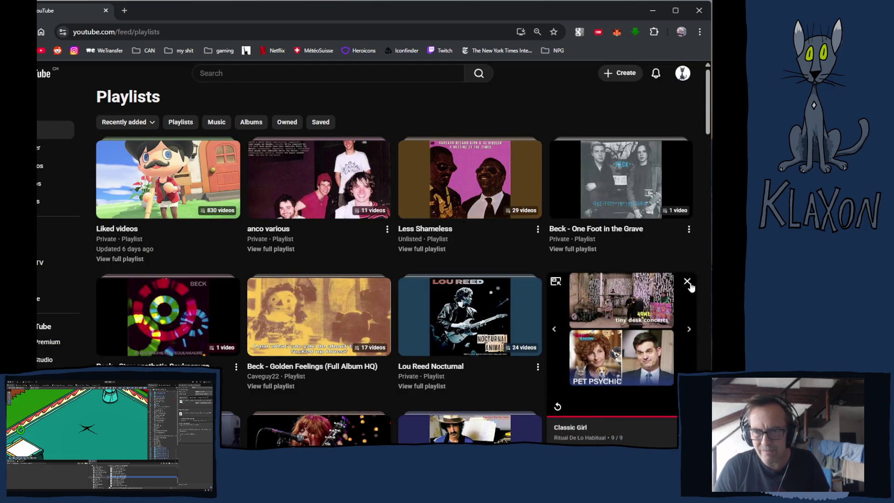
left_click(687, 282)
scroll(604, 308, "down", 4)
scroll(513, 320, "down", 15)
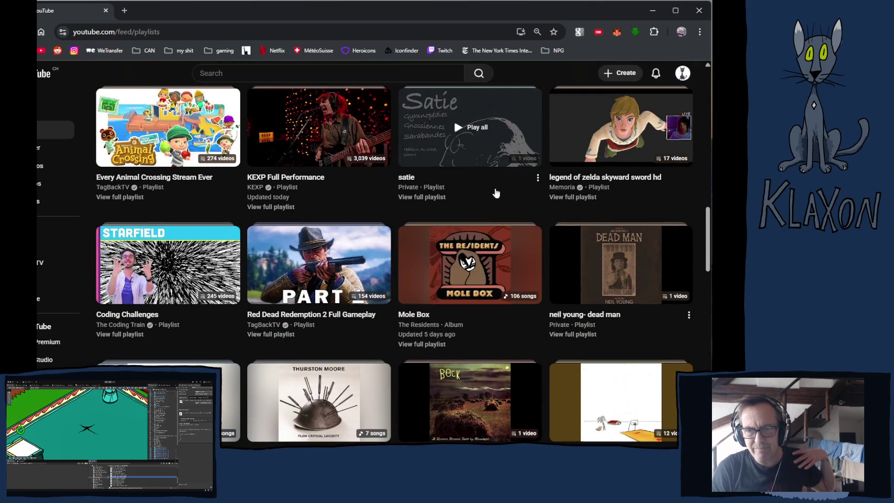
scroll(365, 315, "down", 6)
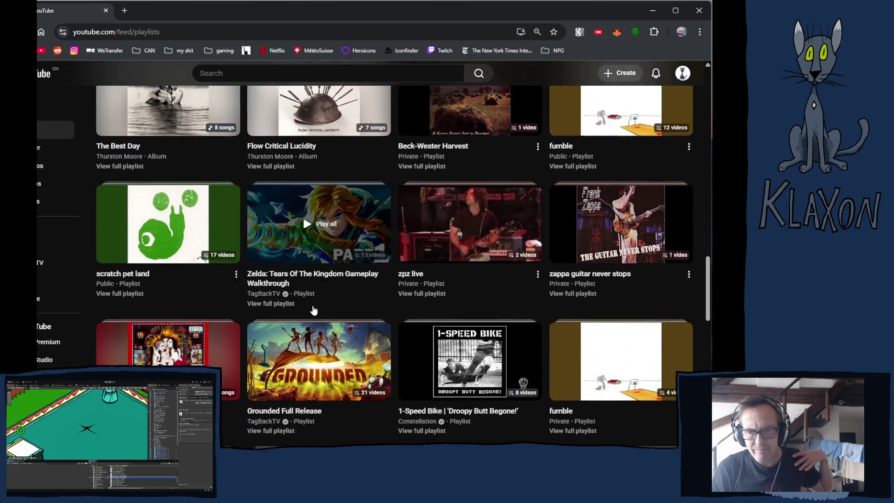
scroll(312, 317, "down", 5)
scroll(313, 313, "down", 8)
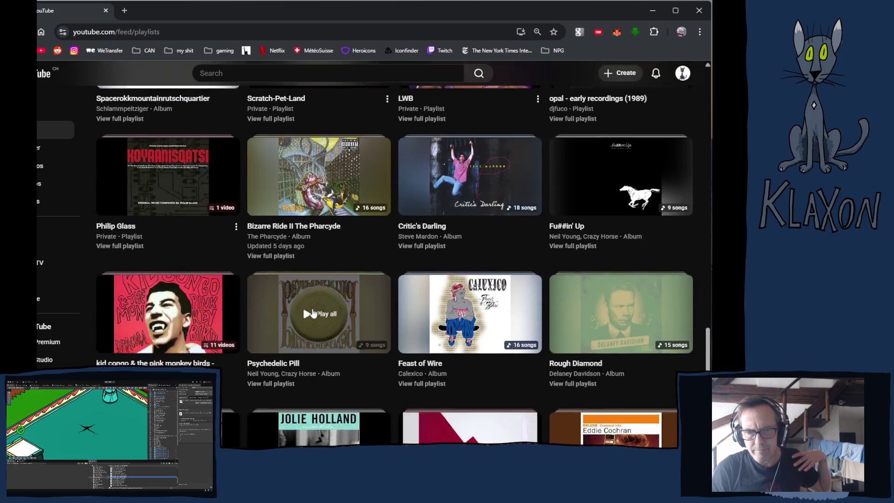
scroll(317, 321, "down", 3)
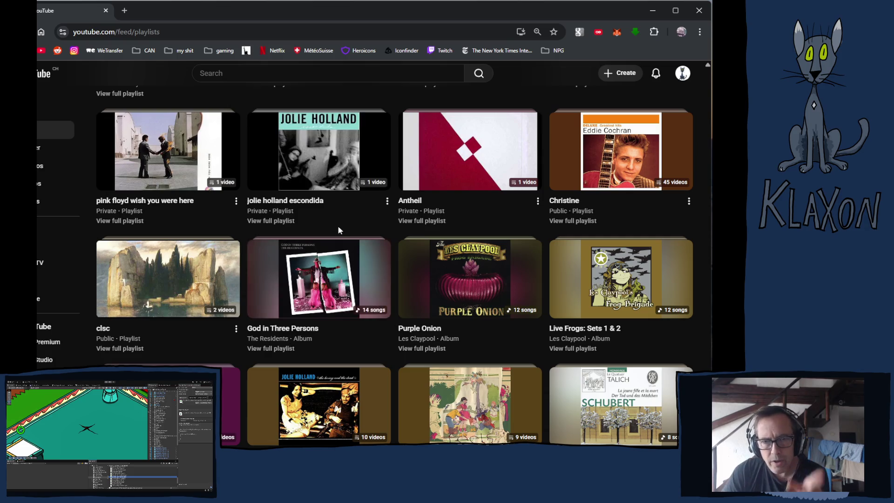
scroll(314, 331, "up", 4)
scroll(315, 331, "up", 6)
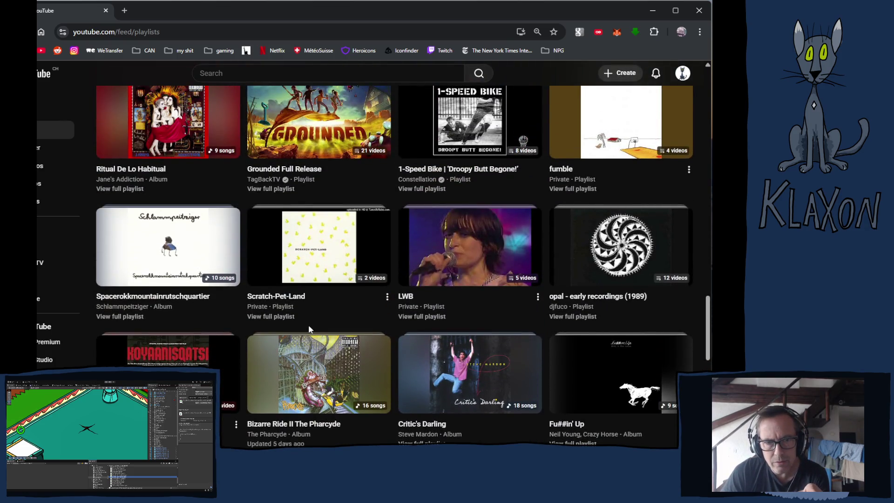
scroll(308, 325, "up", 6)
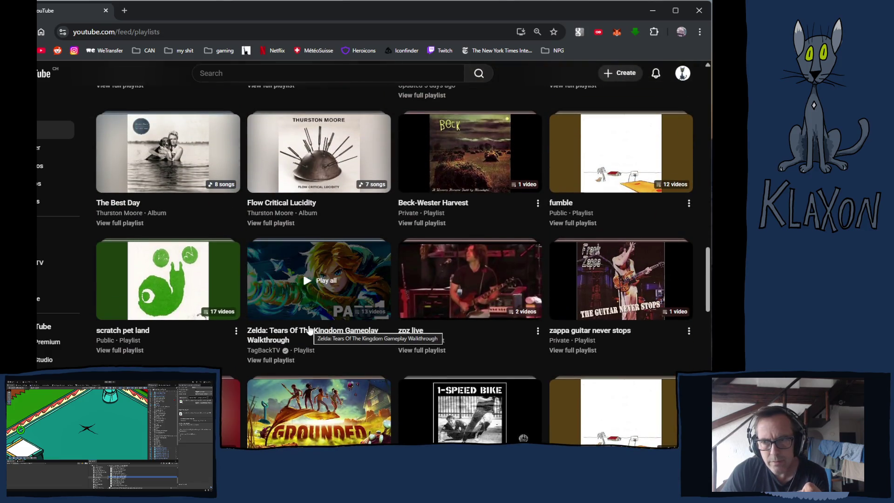
scroll(309, 328, "up", 7)
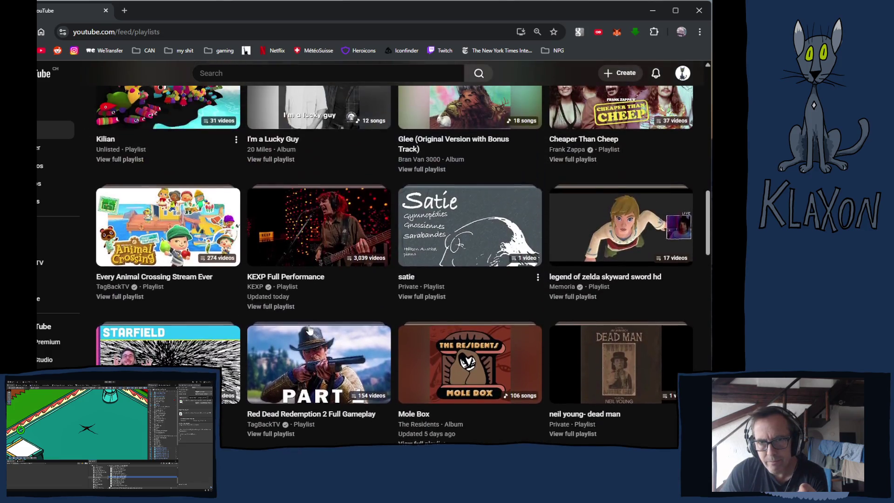
scroll(310, 329, "up", 5)
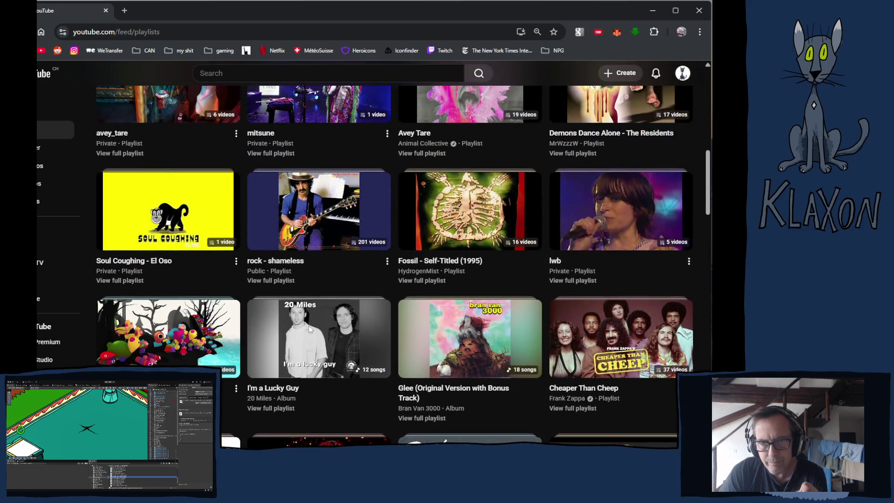
scroll(309, 325, "up", 1)
scroll(310, 330, "up", 1)
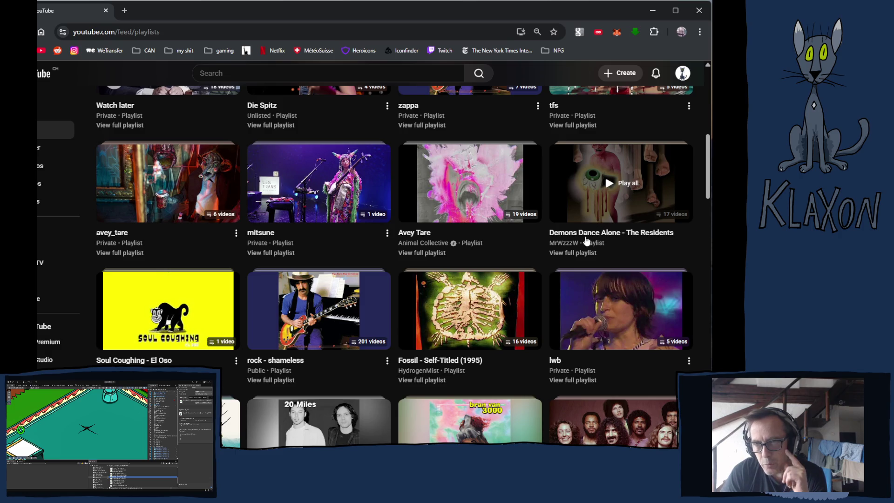
scroll(315, 277, "down", 4)
Search YouTube for 'the residents god in three persons full album' and scroll the results.
left_click(232, 78)
type("the ")
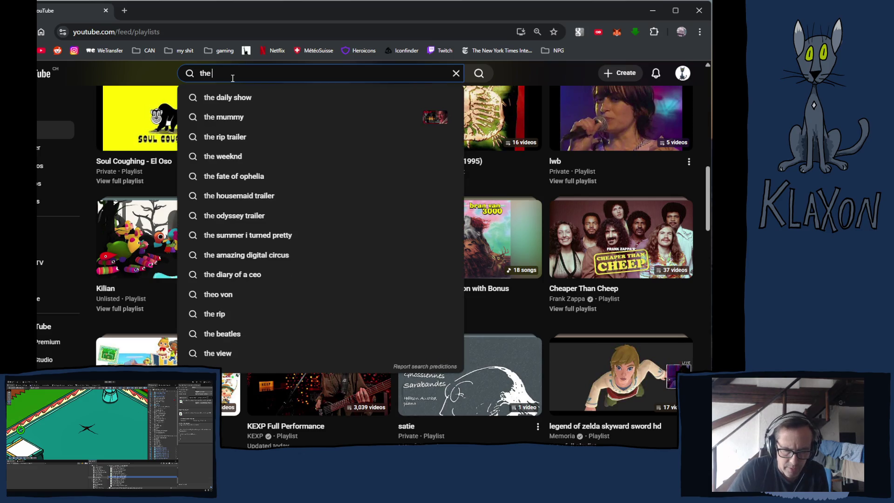
type("residen")
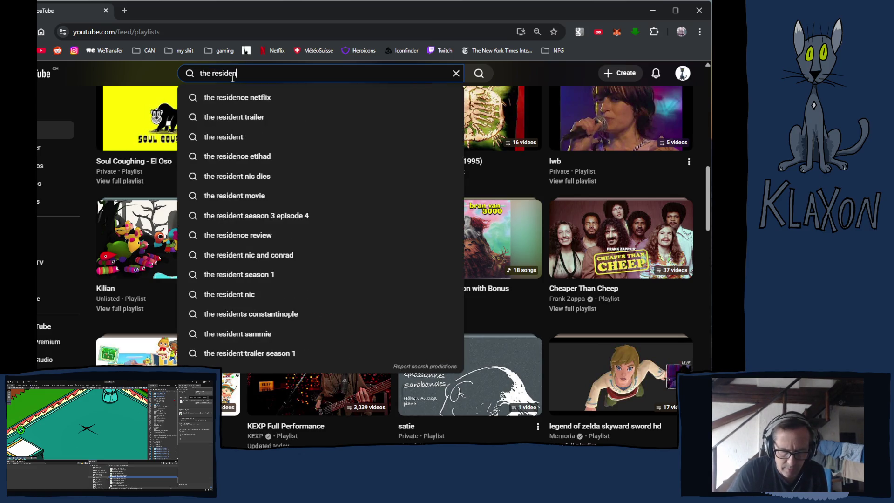
type("ts god i")
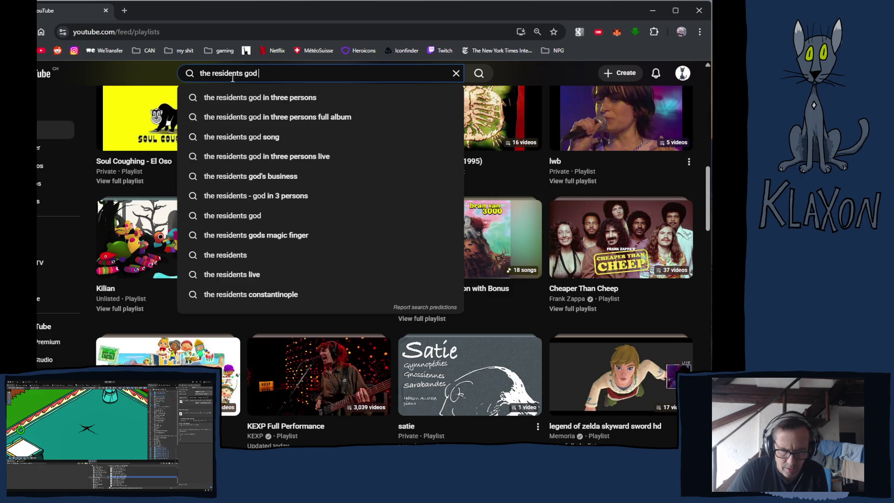
left_click(294, 117)
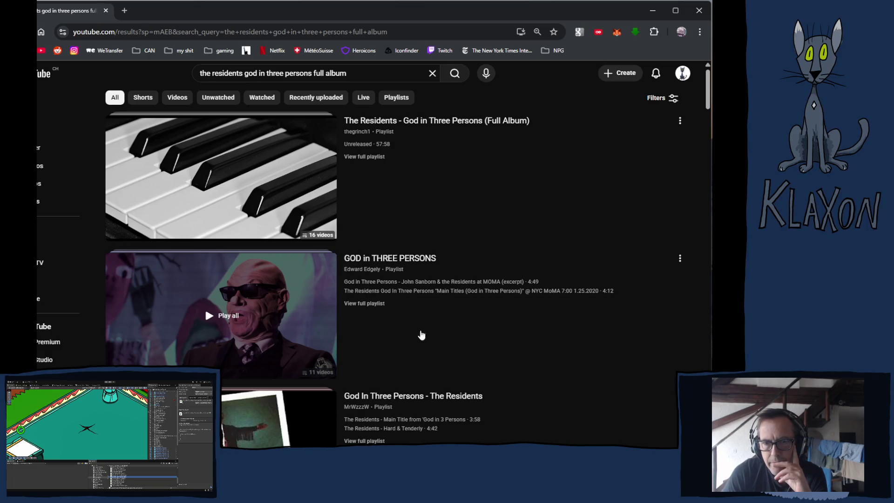
scroll(465, 372, "down", 1)
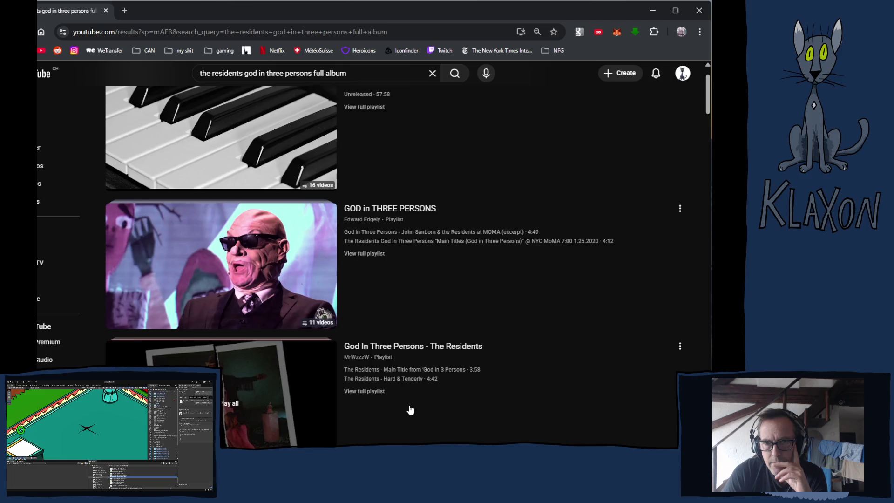
scroll(410, 409, "down", 1)
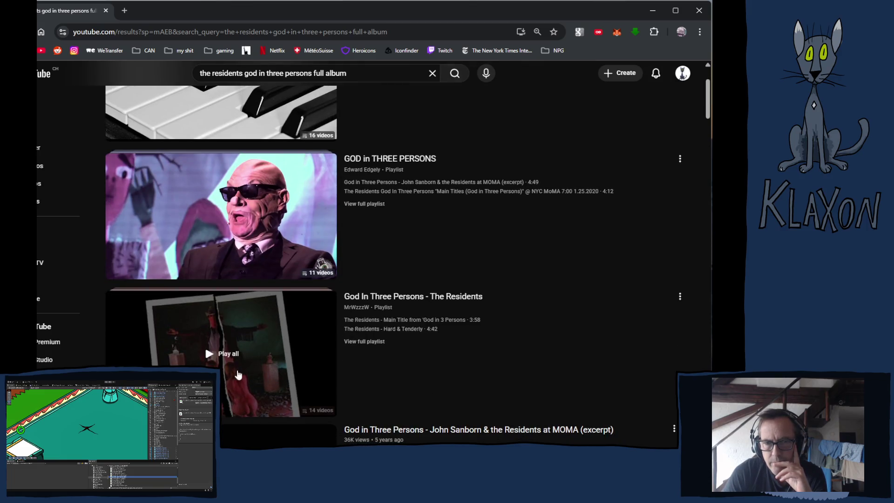
left_click(125, 10)
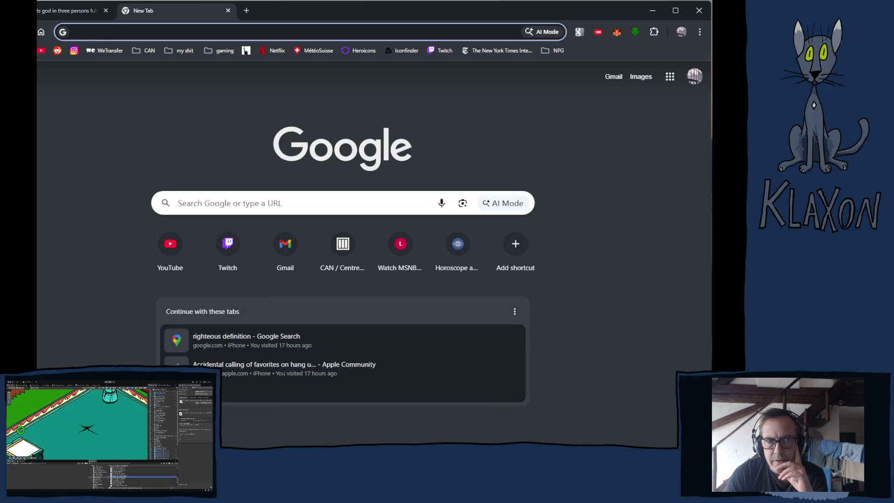
Load youtube.com in the new tab, then go back to the album search results.
type("youtube.com")
key("Return")
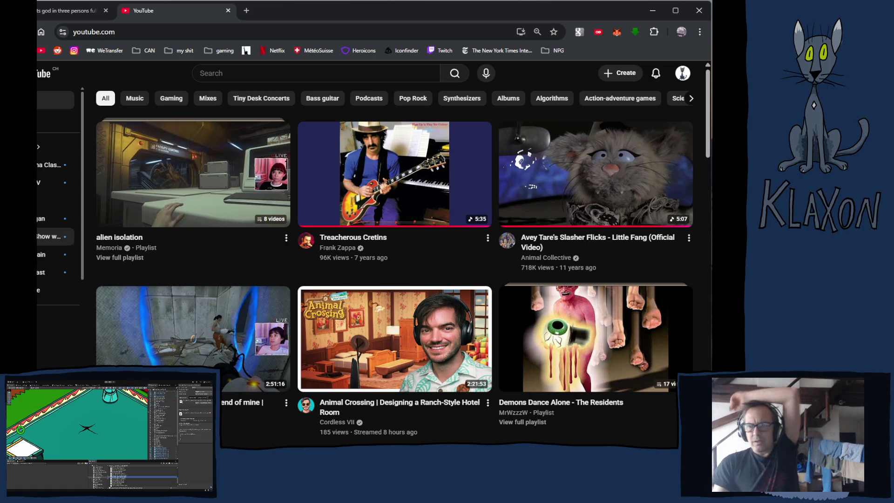
key("alt+Left")
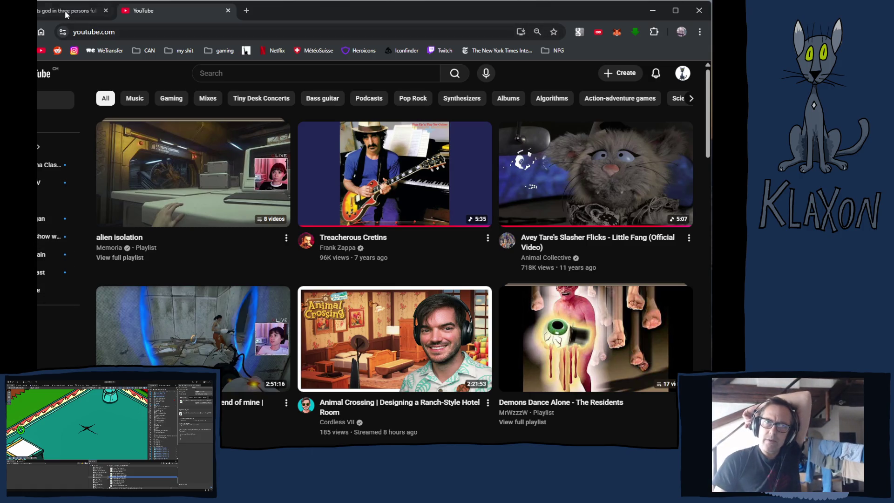
Play The Residents' God In Three Persons playlist, save it to the Library, and close the extra tab.
mouse_move(279, 375)
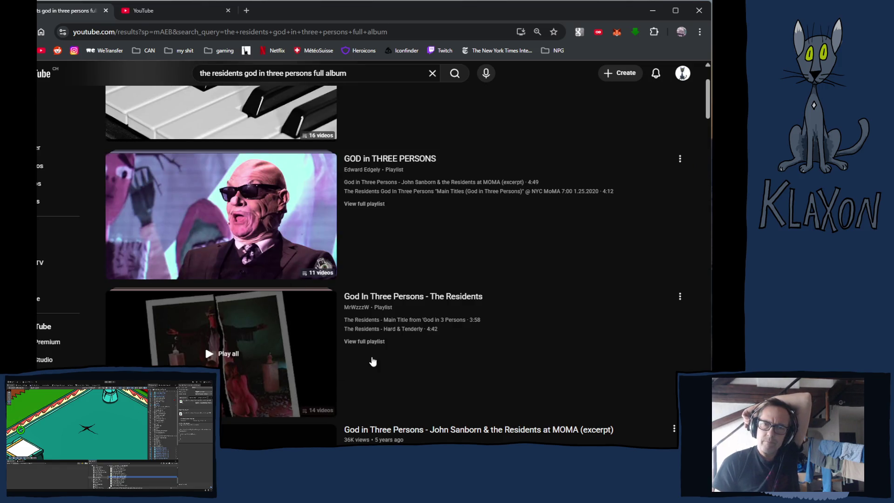
left_click(228, 354)
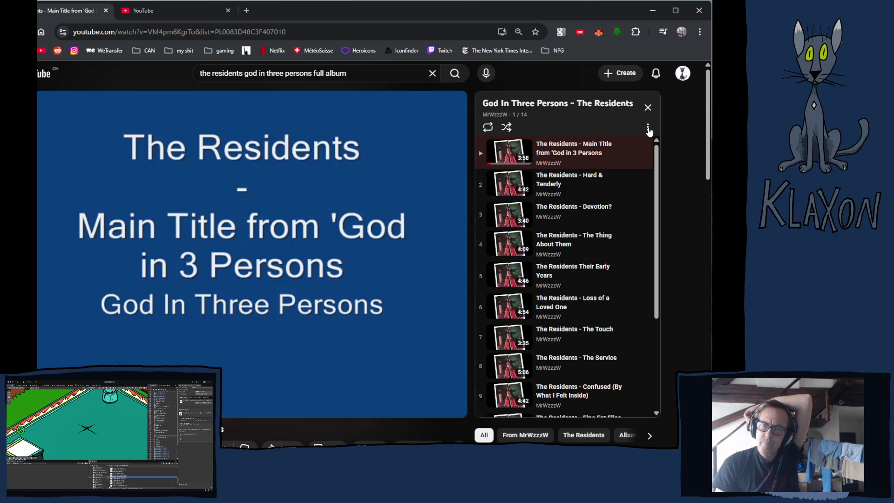
left_click(648, 129)
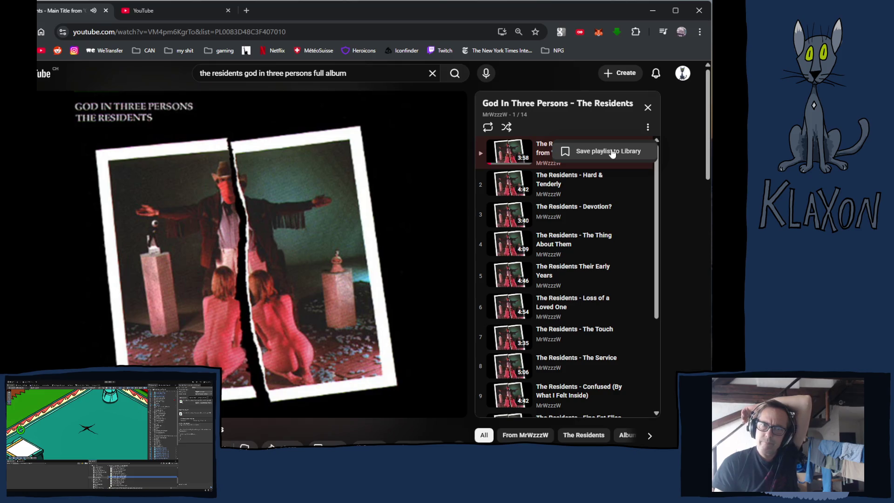
left_click(612, 152)
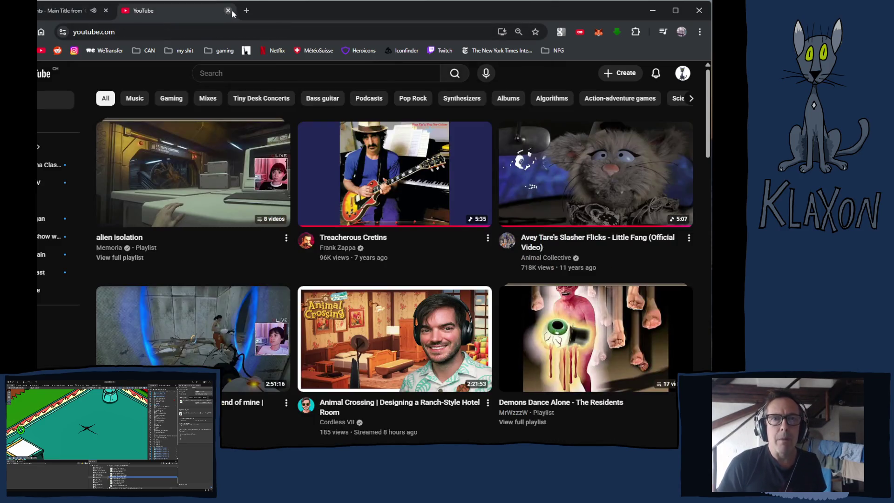
left_click(228, 10)
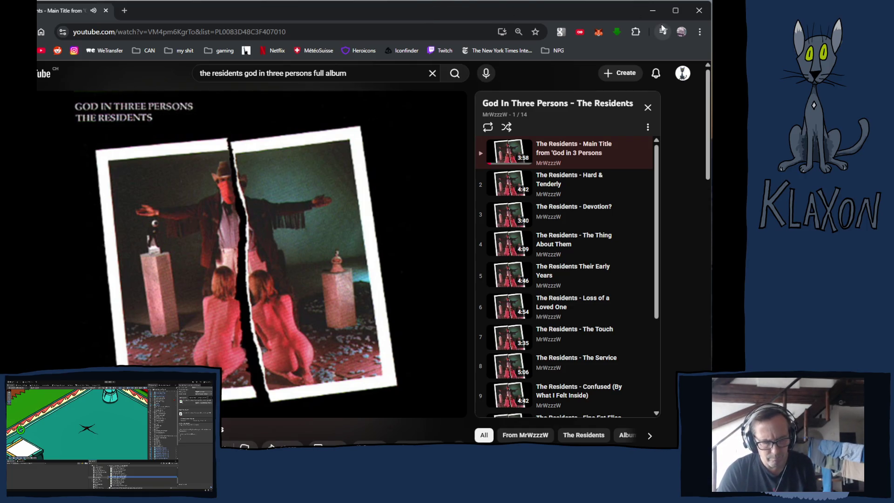
Check the finished SpadeDigAreaManager script in Visual Studio, then return to Unity.
key("alt+Tab")
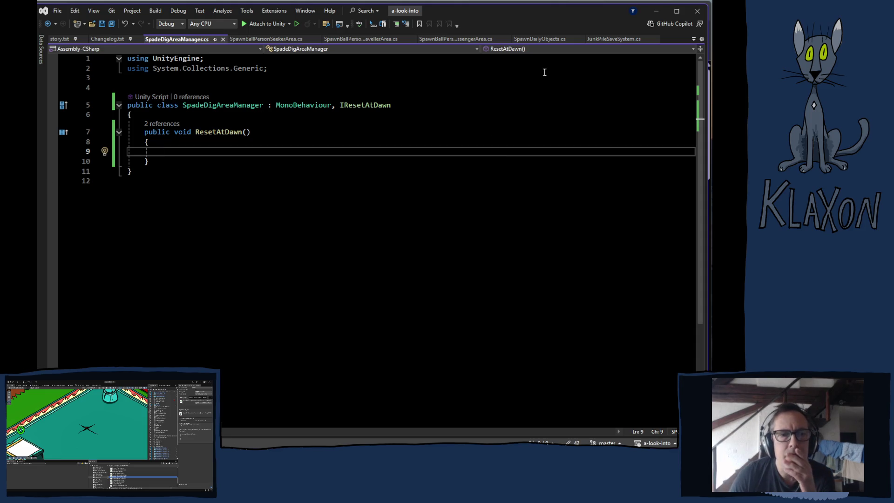
key("alt+Tab")
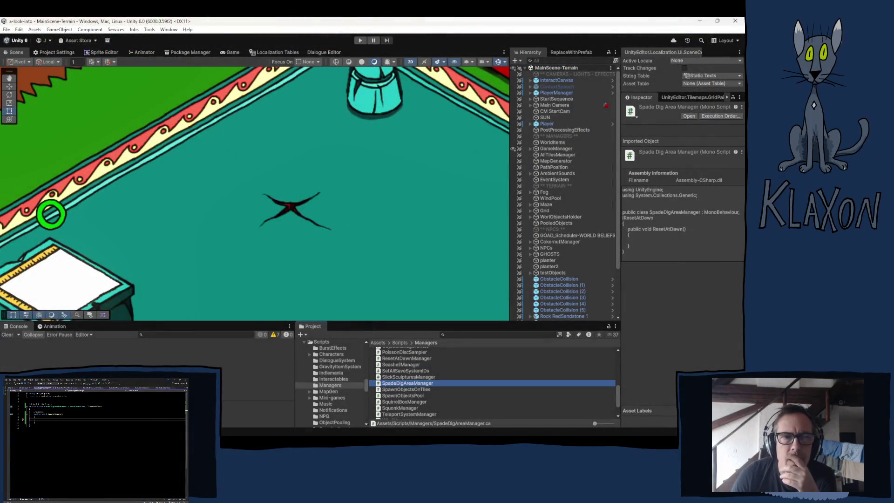